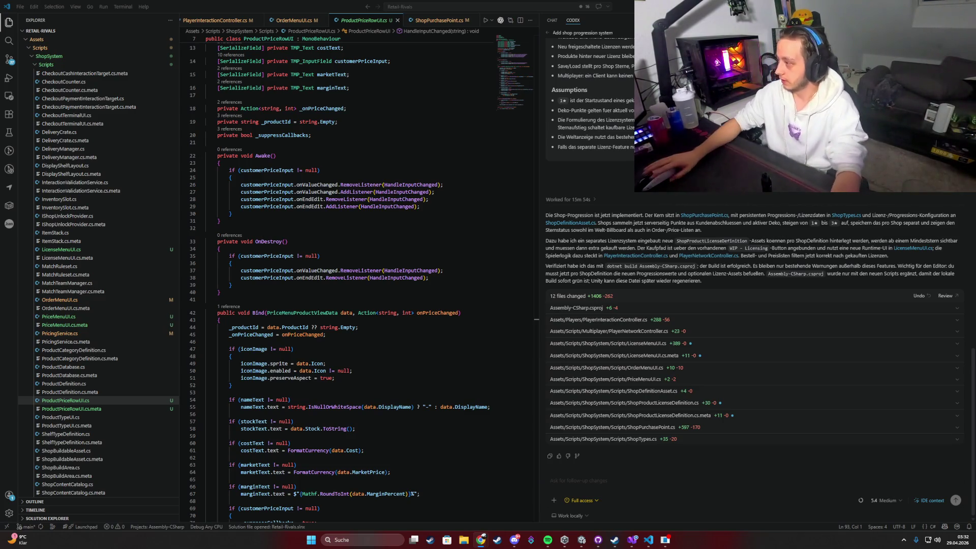
Open the Aprilia RS 660 detail page from the search results, priced at € 11.850 in Venom Yellow.
key("alt+Tab")
left_click(144, 161)
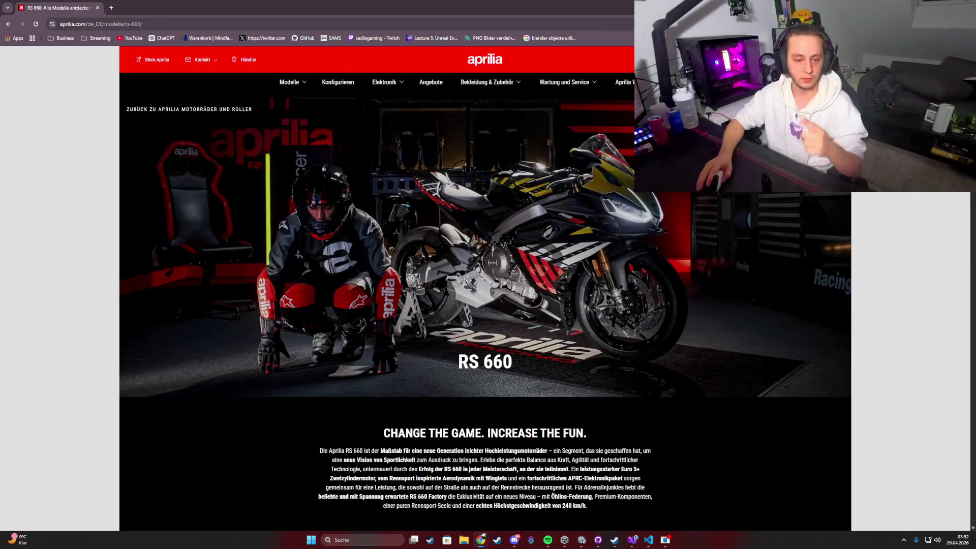
scroll(339, 290, "down", 10)
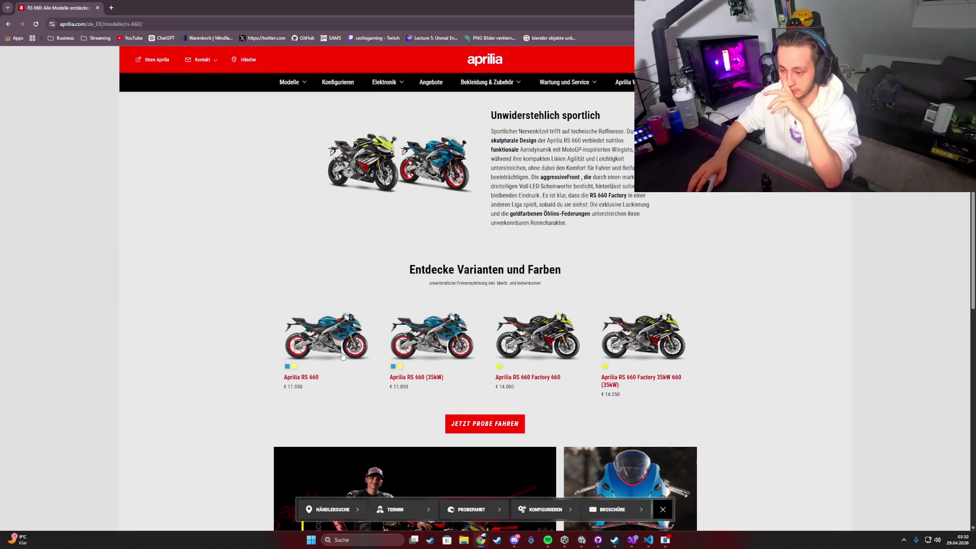
left_click(307, 346)
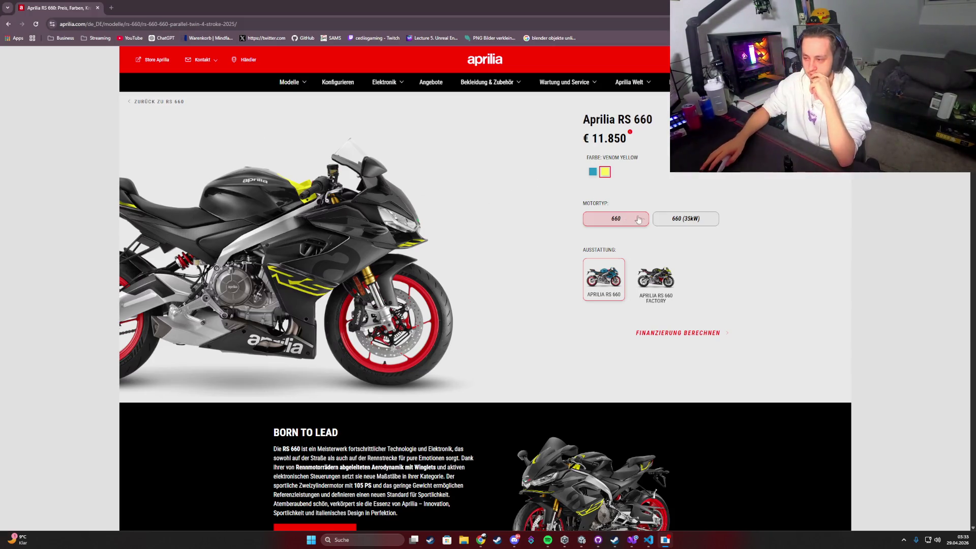
left_click(681, 219)
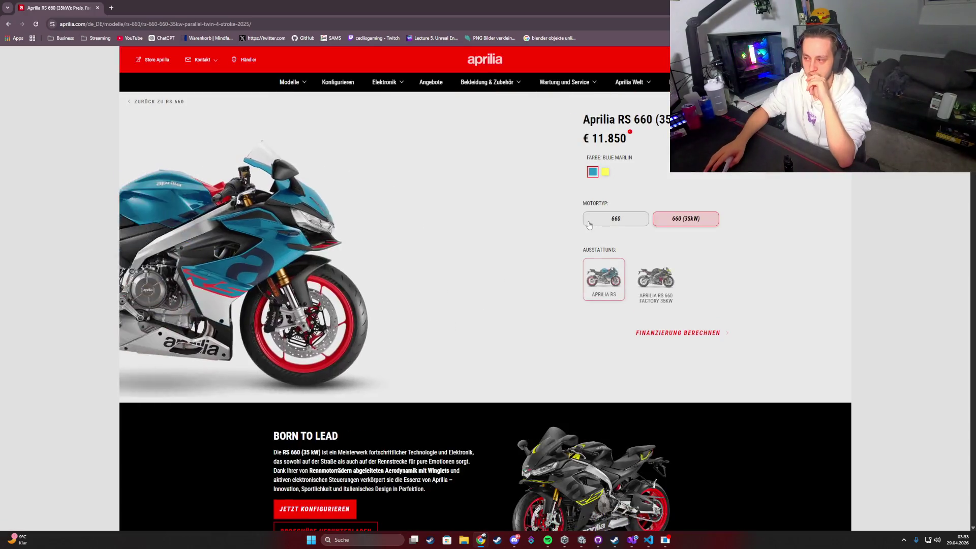
left_click(598, 220)
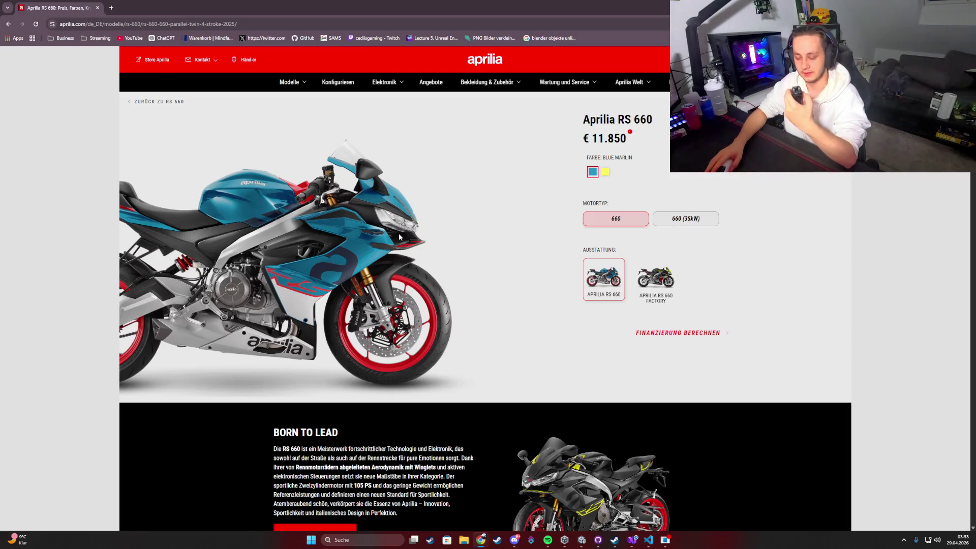
scroll(353, 261, "down", 2)
scroll(190, 289, "up", 2)
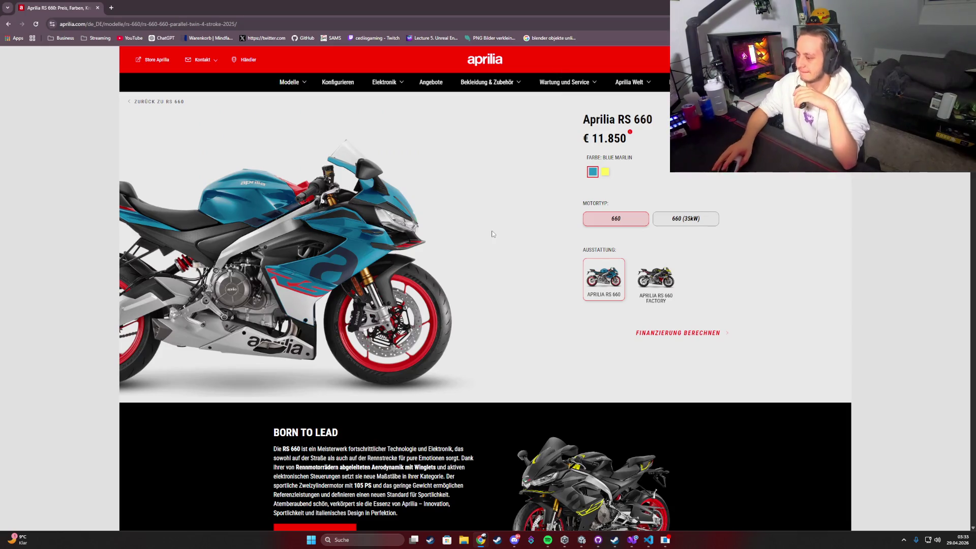
left_click(605, 171)
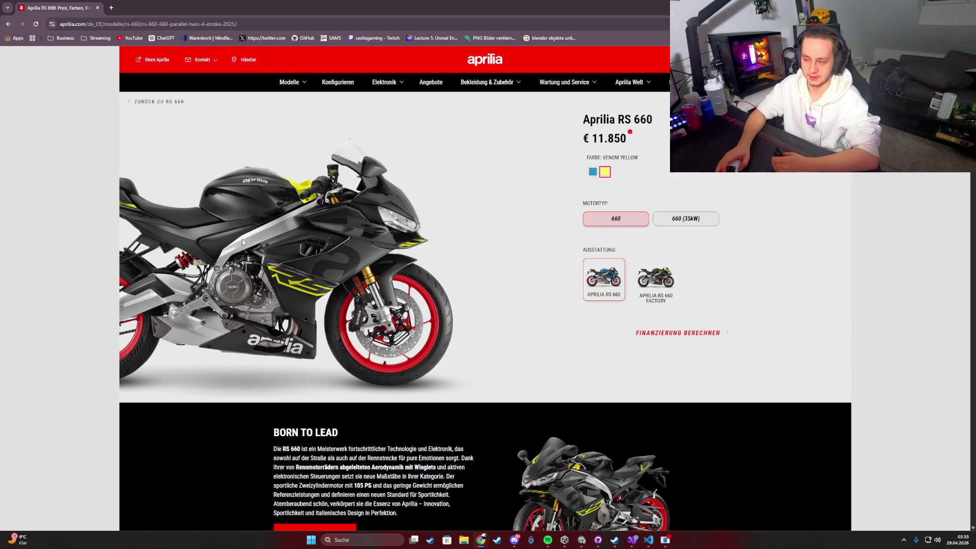
scroll(380, 263, "down", 20)
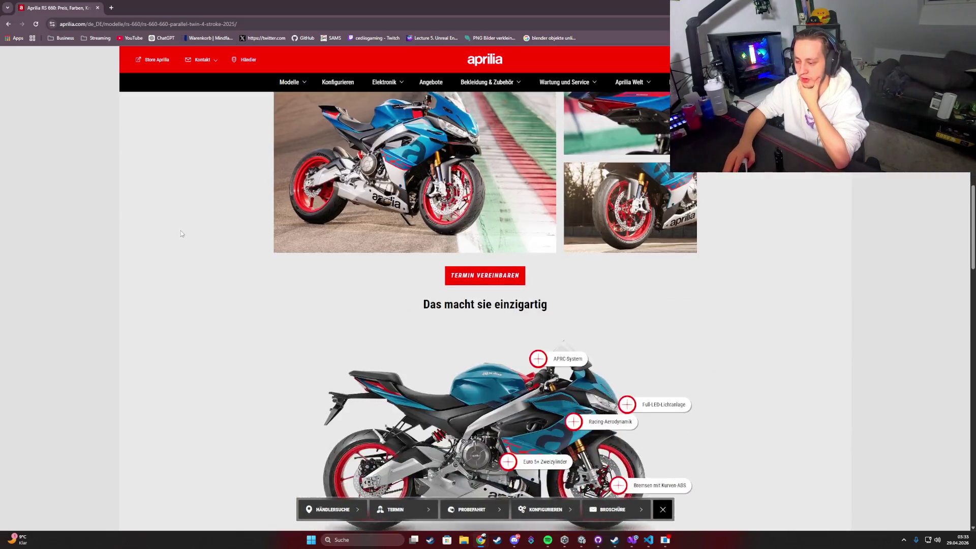
scroll(181, 234, "down", 3)
scroll(367, 257, "up", 3)
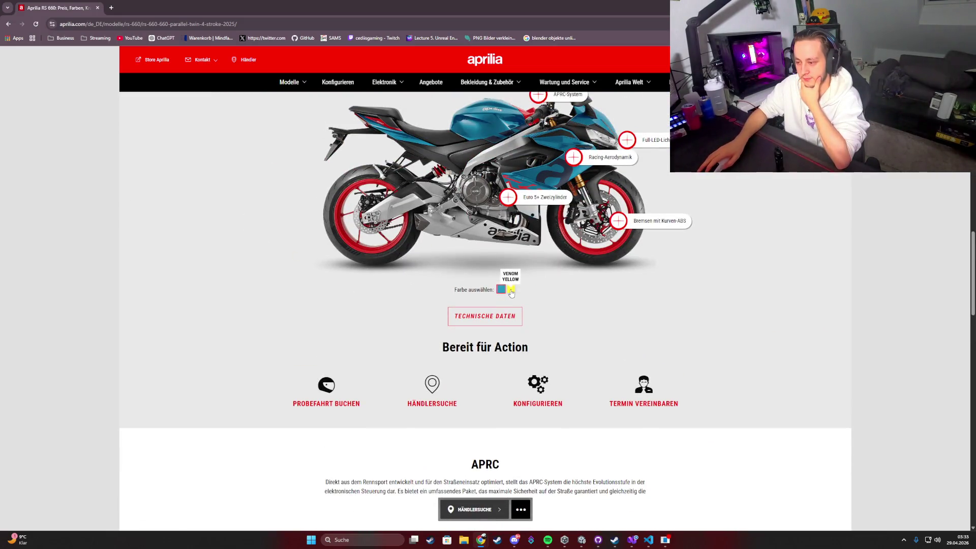
left_click(511, 290)
scroll(368, 254, "up", 3)
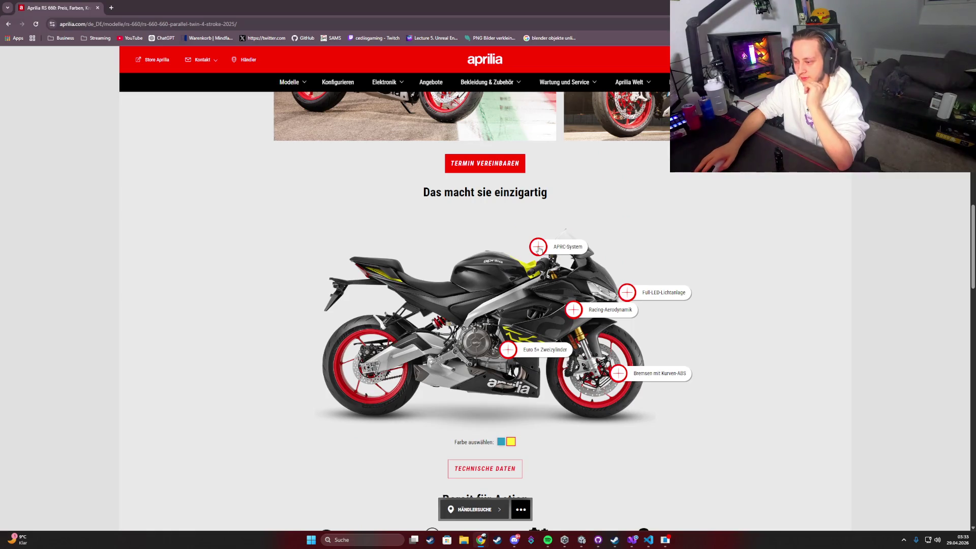
scroll(360, 244, "down", 15)
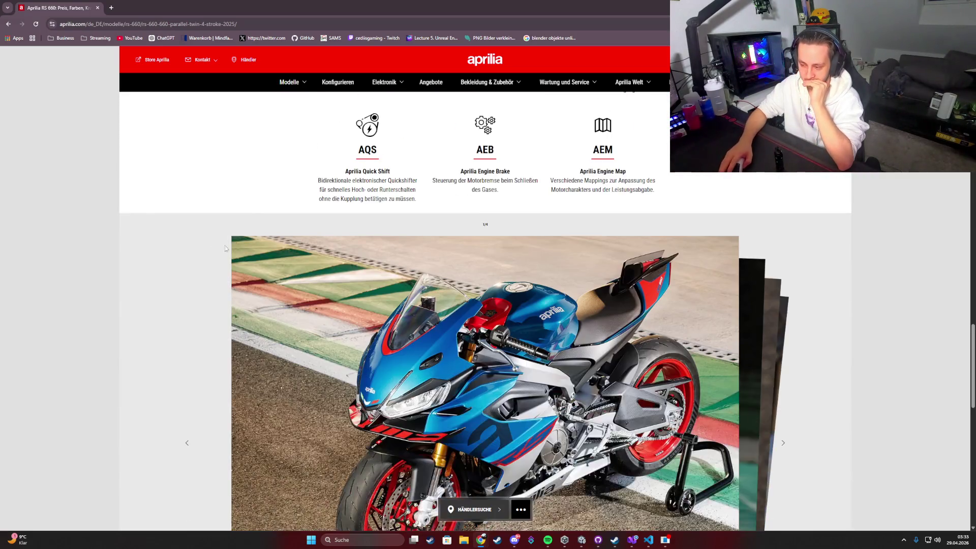
scroll(189, 248, "down", 5)
scroll(189, 248, "down", 4)
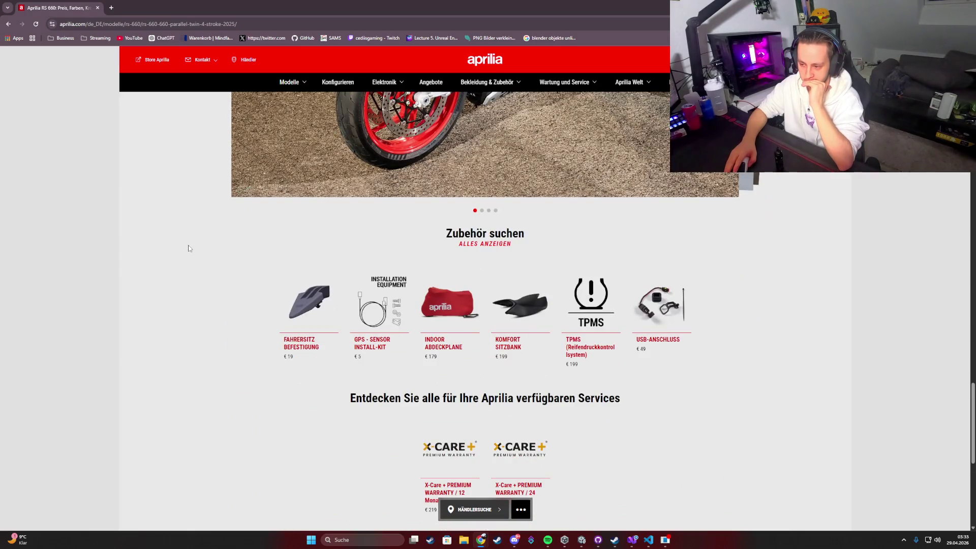
scroll(189, 248, "up", 6)
left_click(782, 294)
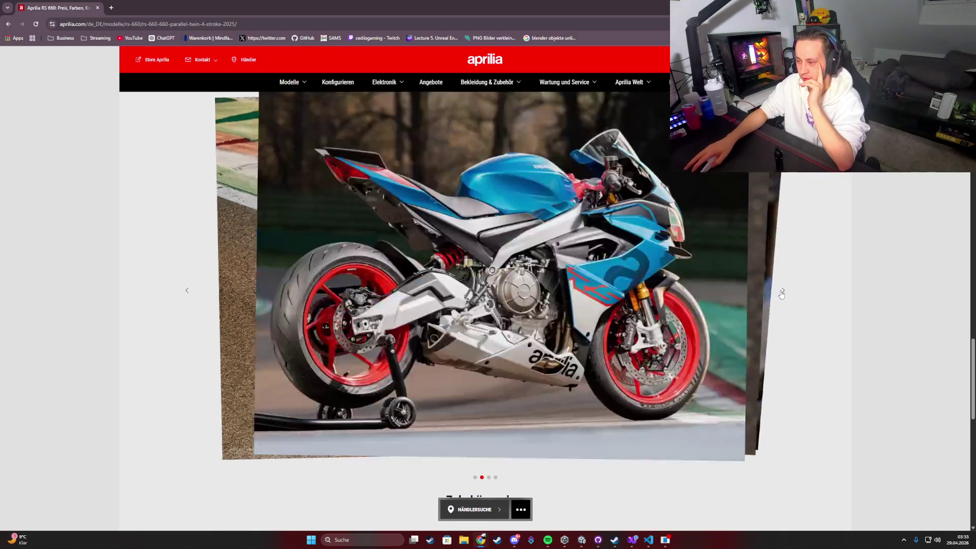
left_click(782, 294)
left_click(782, 294)
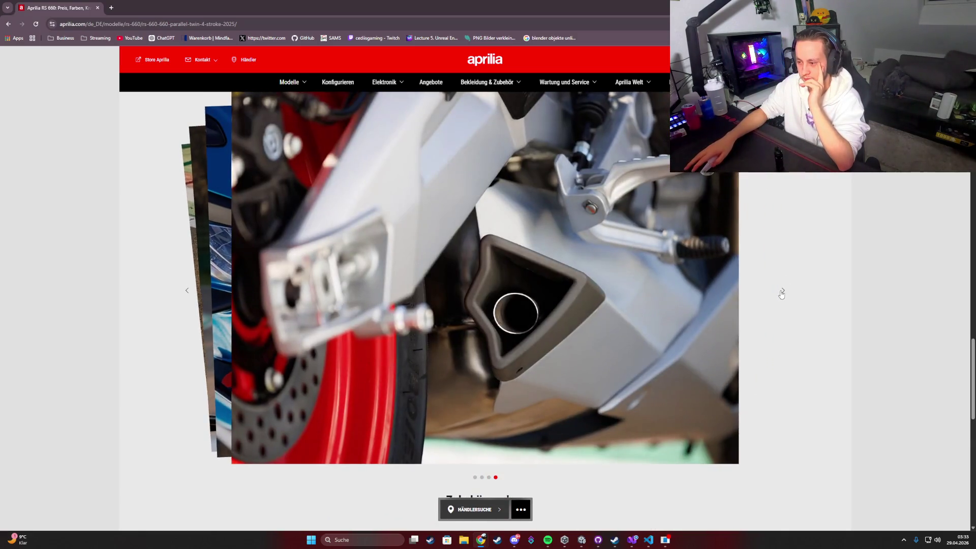
left_click(781, 294)
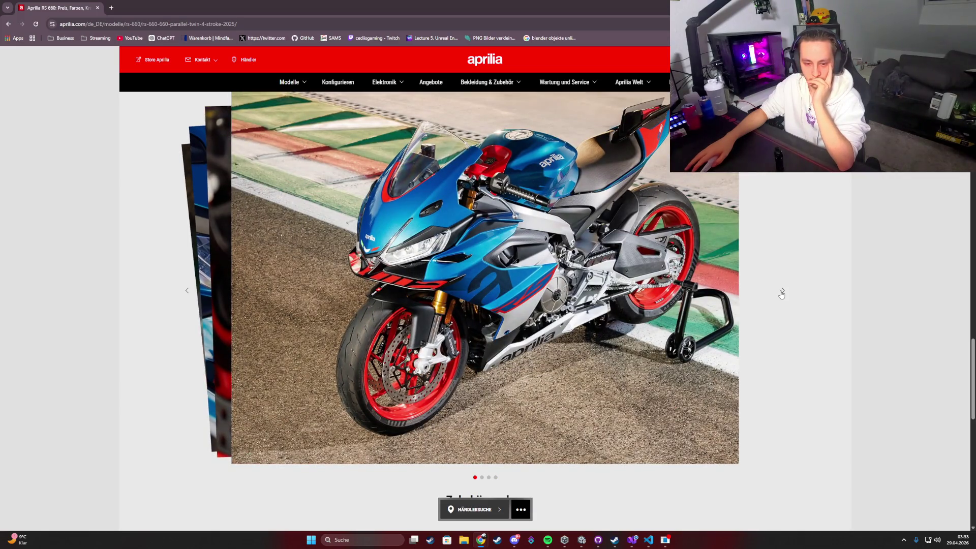
left_click(782, 294)
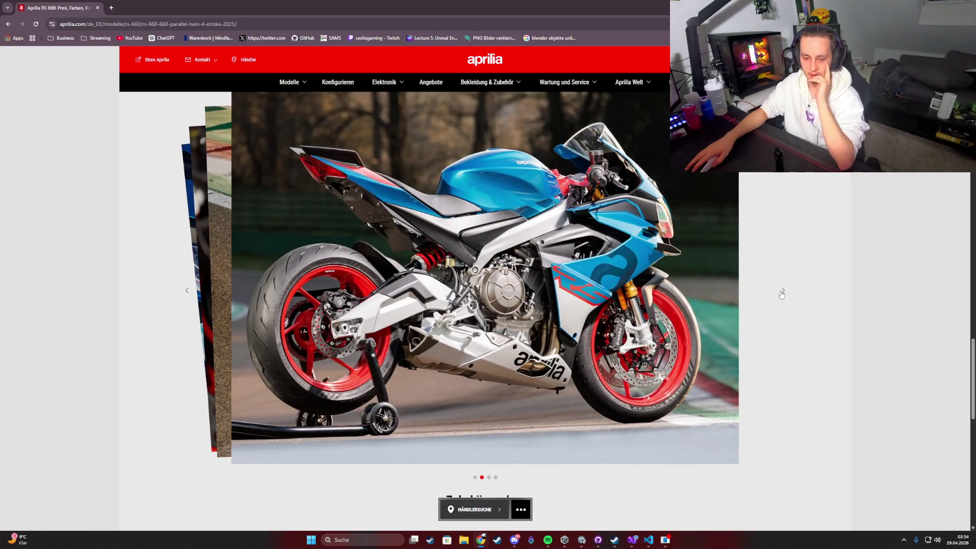
left_click(782, 294)
left_click(782, 294)
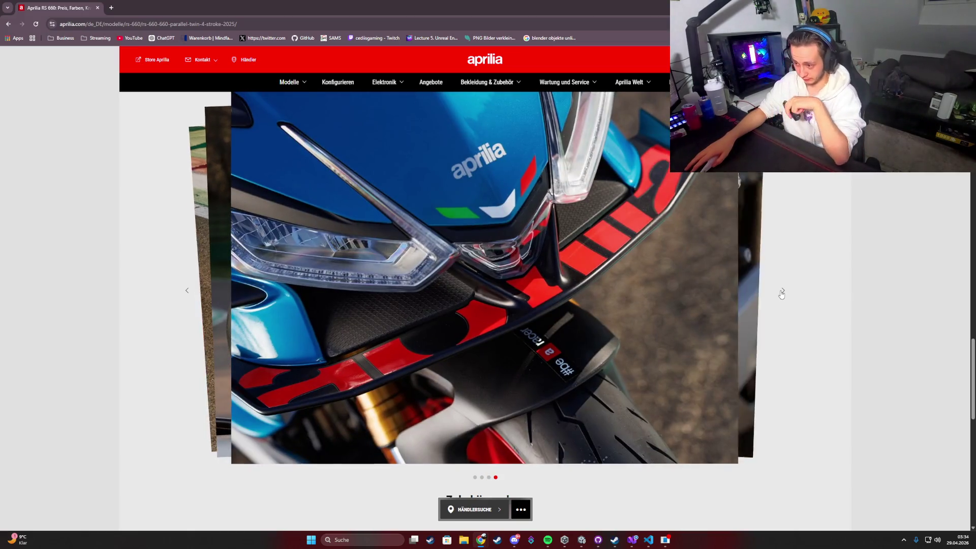
left_click(782, 294)
scroll(799, 250, "down", 8)
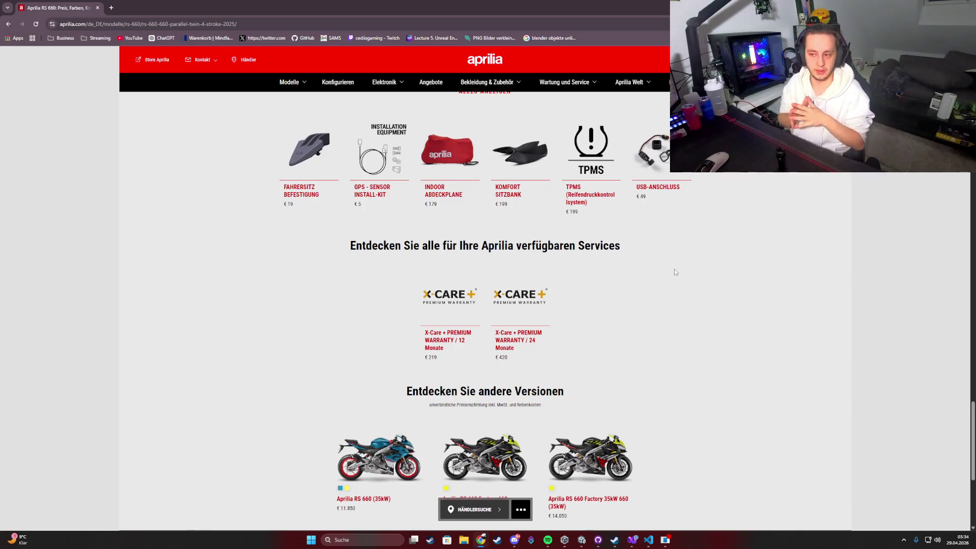
scroll(290, 270, "down", 5)
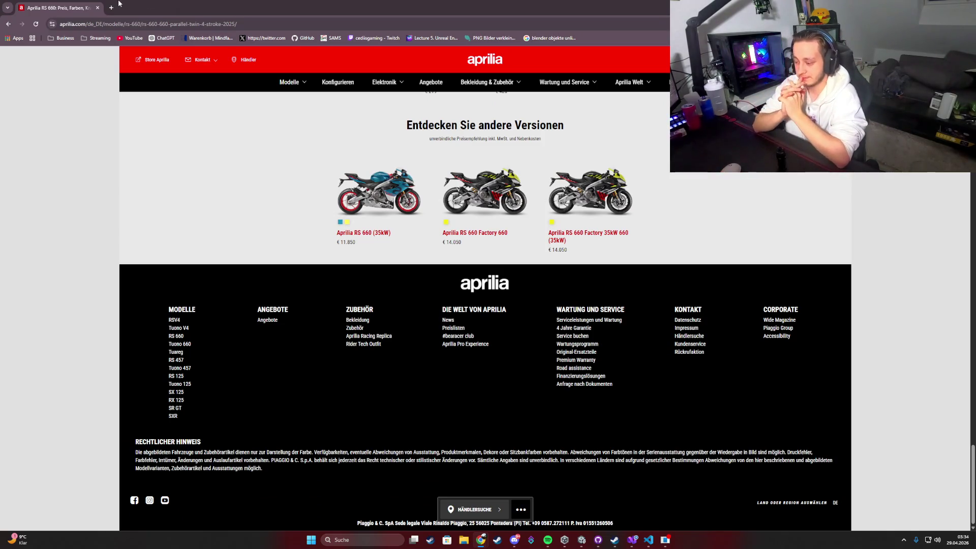
key("alt+Tab")
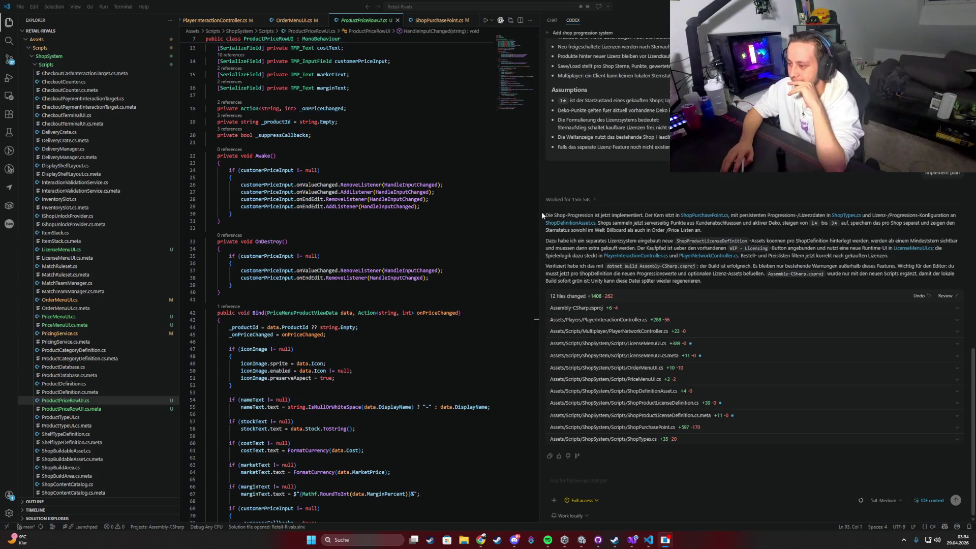
Read the Codex reply, highlighting 'mit persistenten Progression' and 'WIP - Licensing', then return to Unity.
left_click_drag(541, 212, 664, 215)
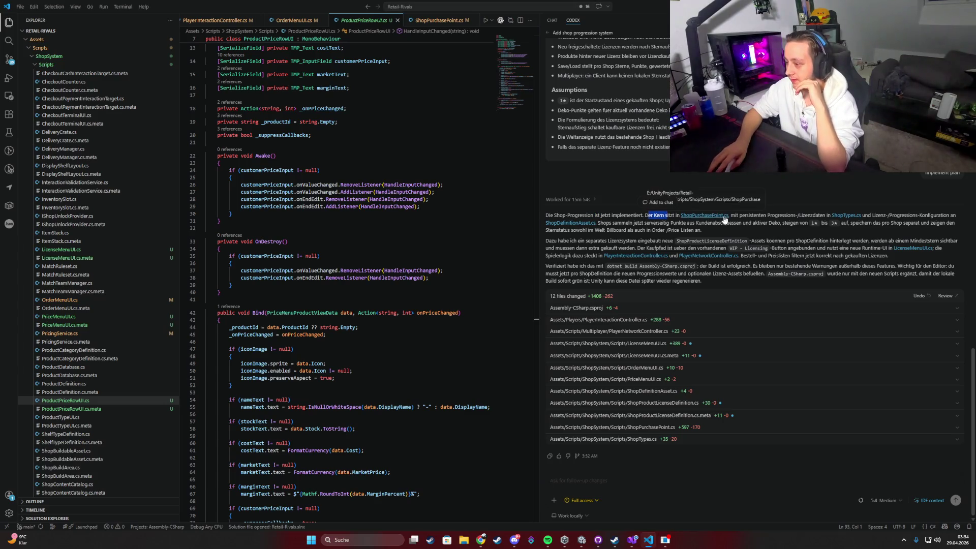
left_click_drag(731, 215, 795, 215)
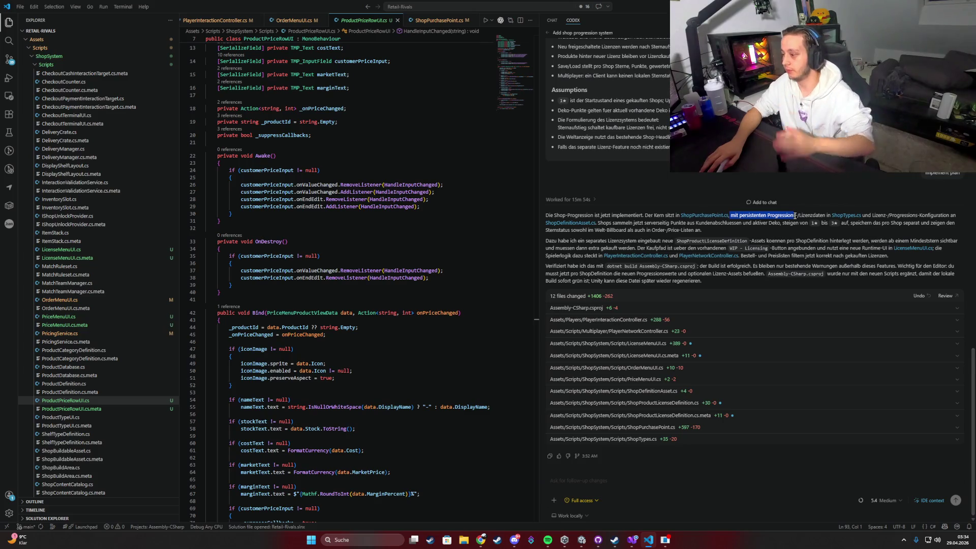
left_click(778, 216)
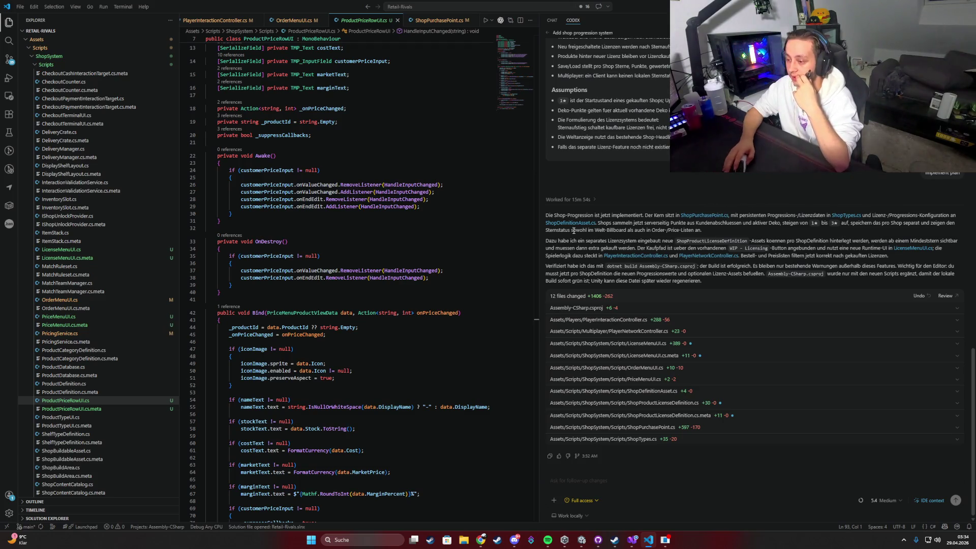
left_click_drag(572, 230, 605, 231)
left_click(595, 236)
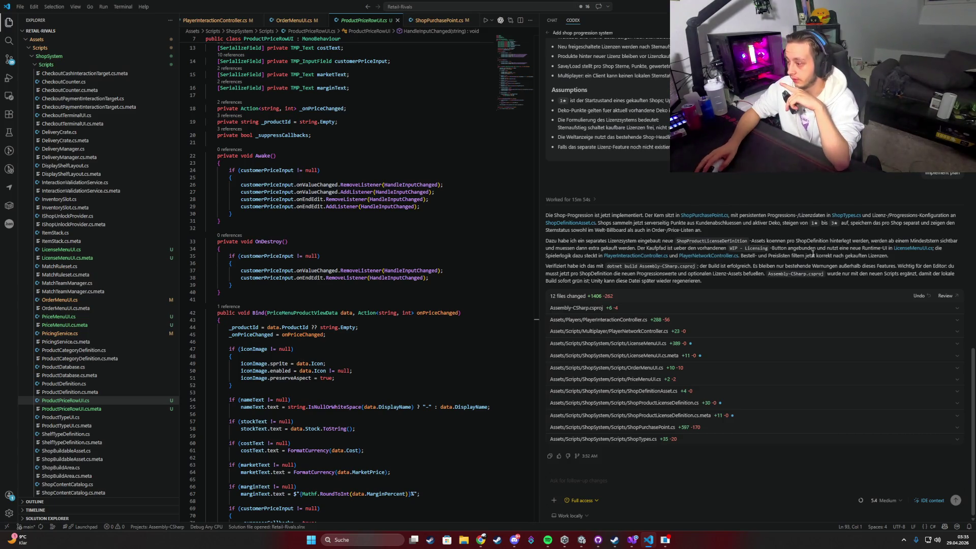
left_click_drag(730, 248, 769, 251)
left_click(769, 253)
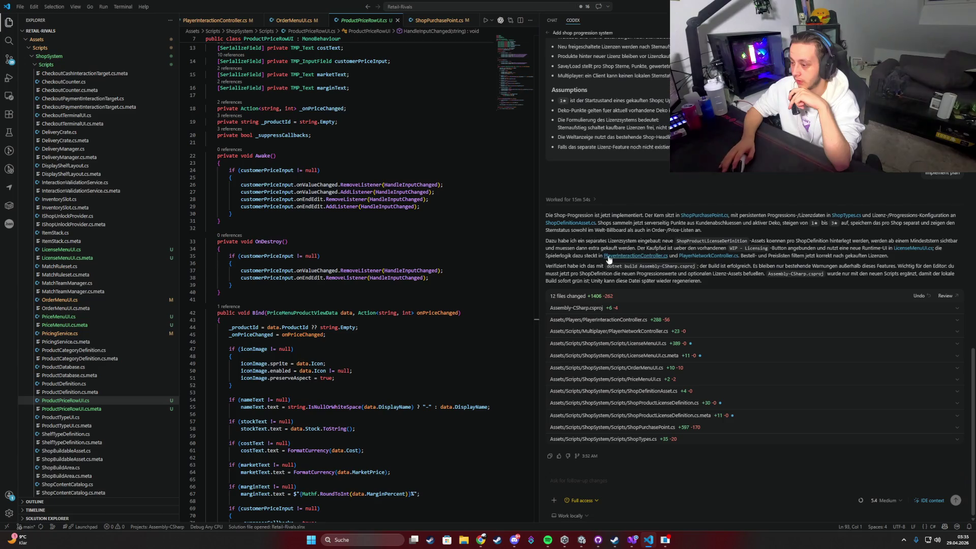
key("alt+Tab")
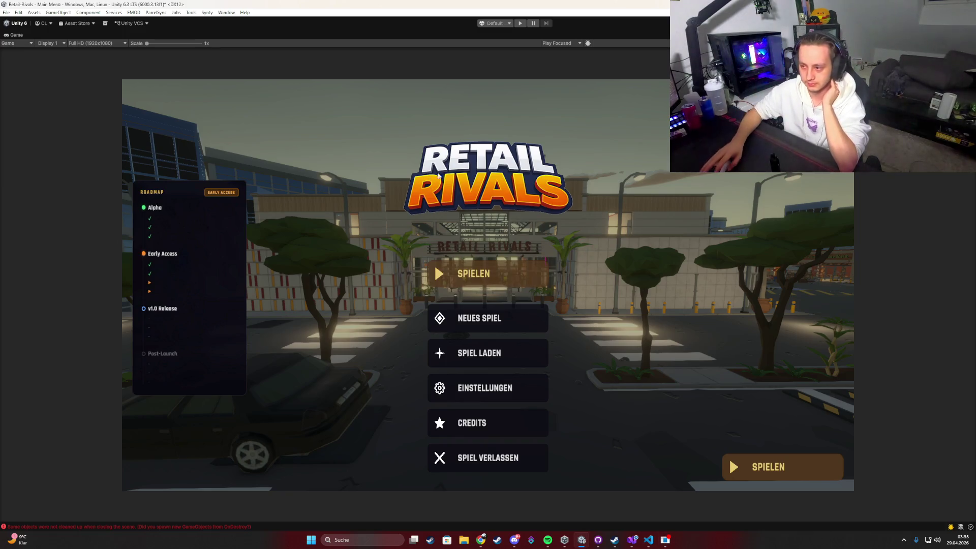
Enter Play Mode, start a game and buy the Flower Shop unit as a Clothing Shop.
left_click(519, 24)
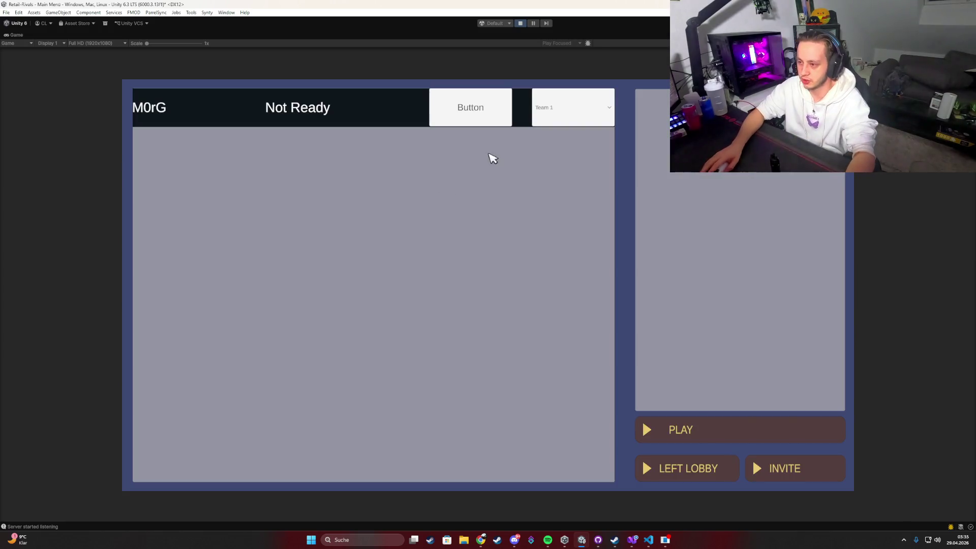
left_click(489, 124)
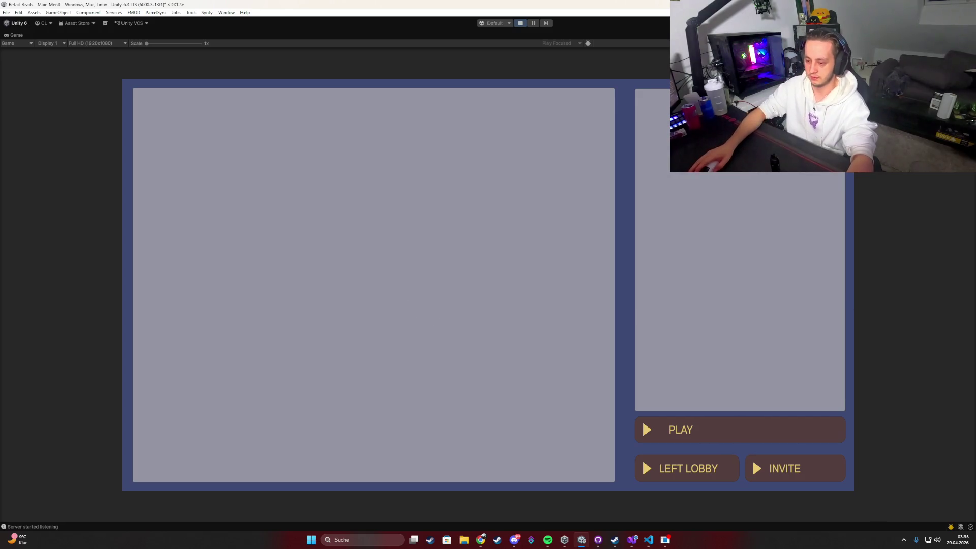
key("w")
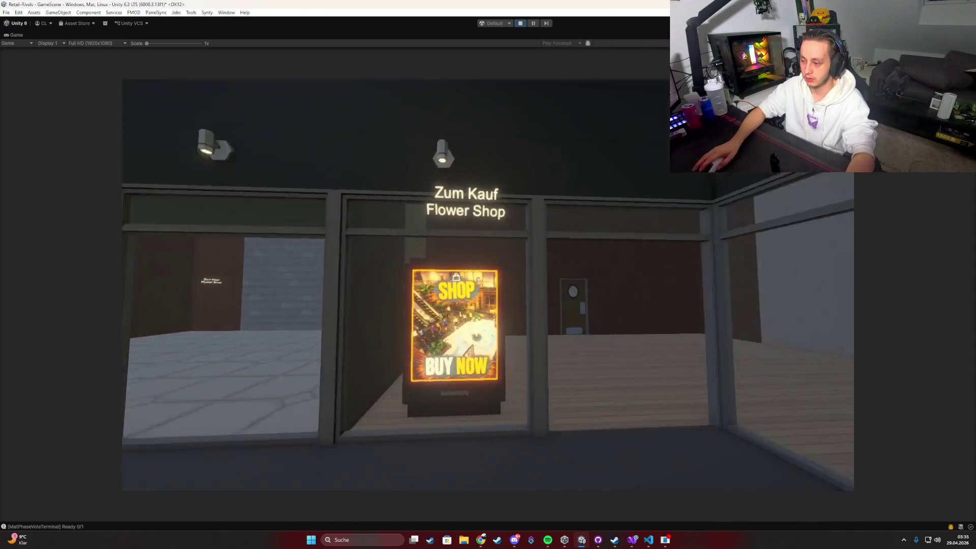
key("e")
left_click(350, 211)
left_click(638, 397)
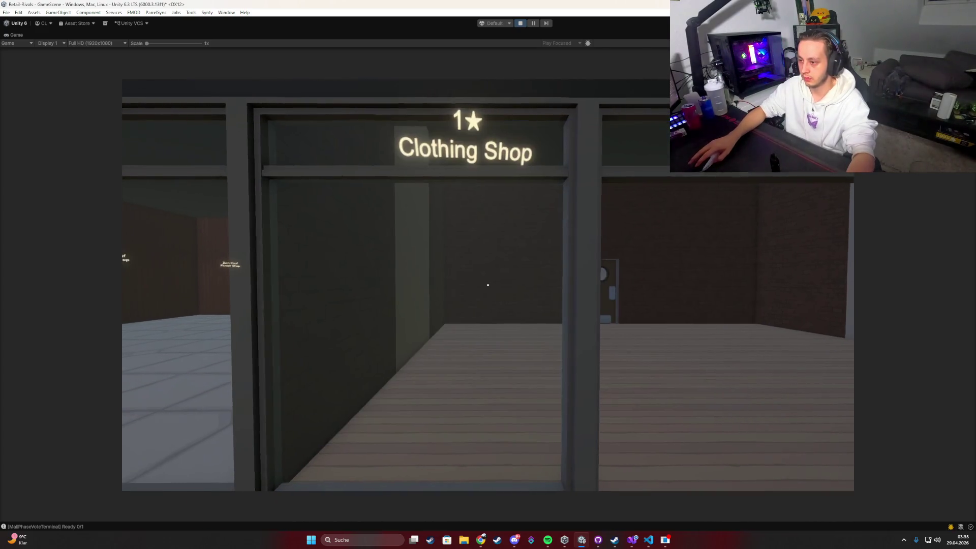
Test the in-game menu tiles: product selection, product ordering and the licensing tile.
key("Tab")
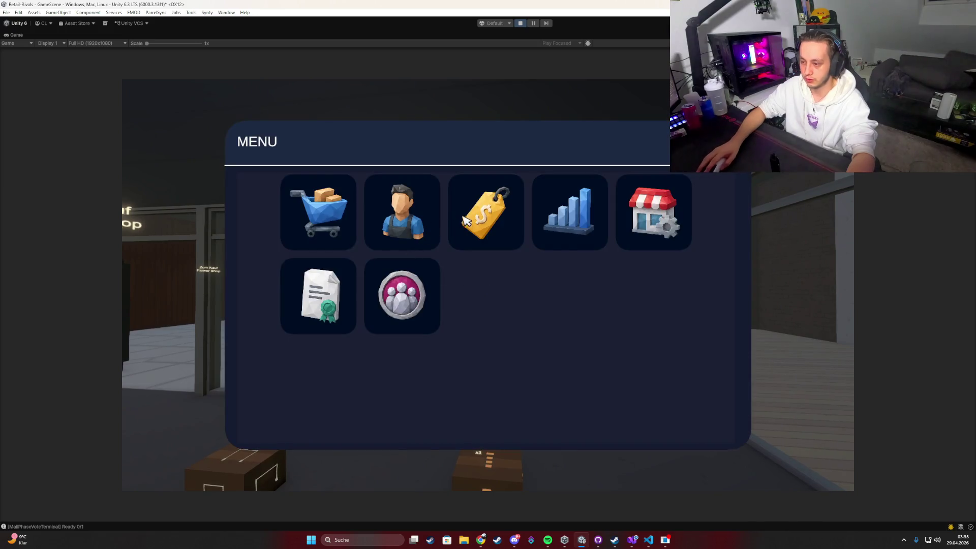
left_click(320, 293)
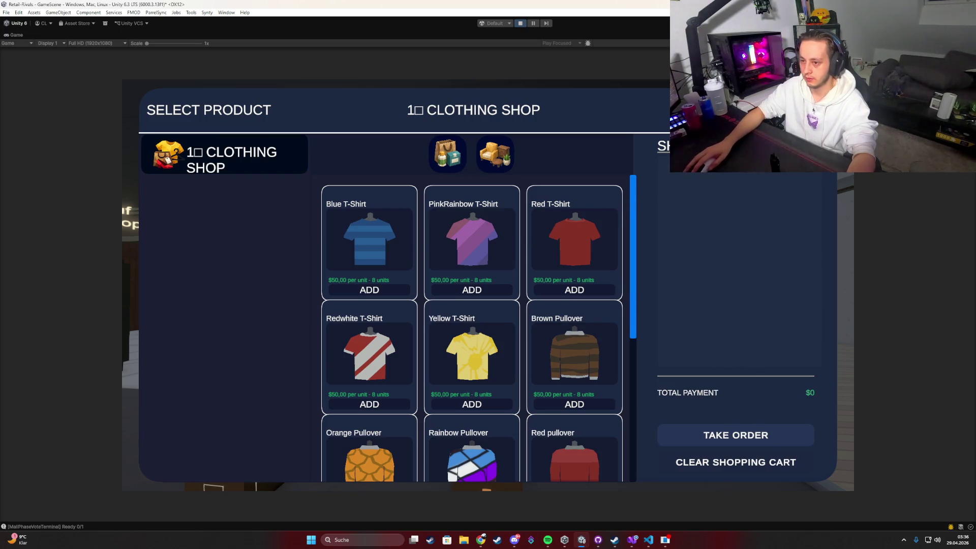
key("Tab")
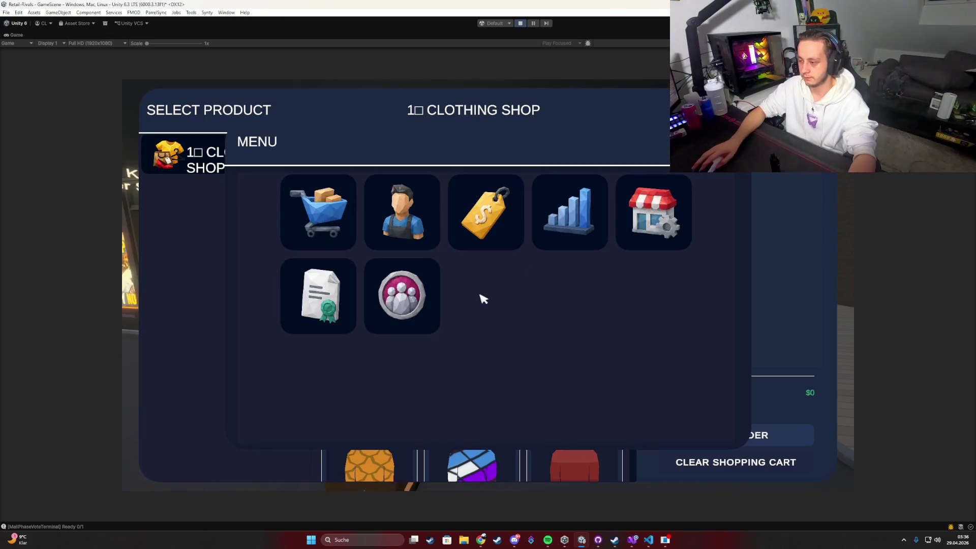
key("Tab")
key("Tab")
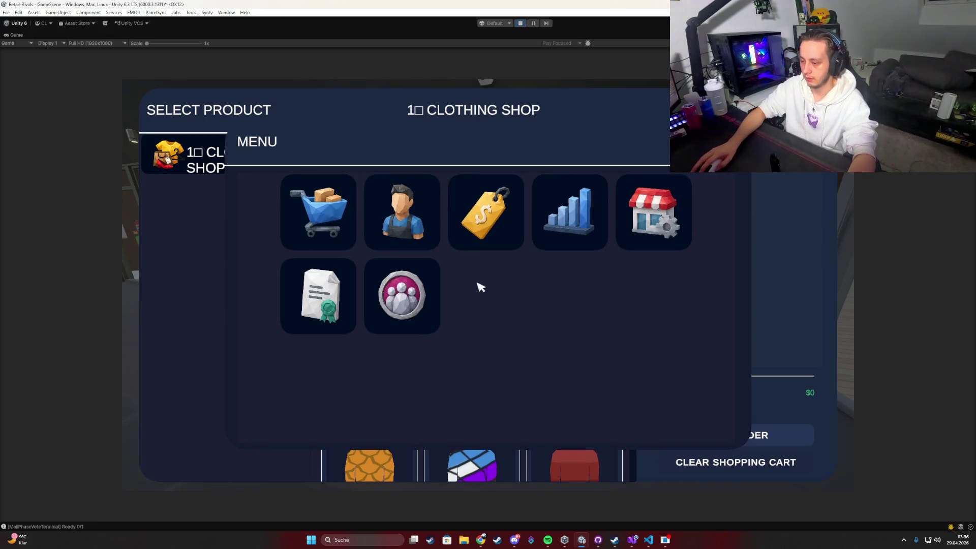
left_click(345, 222)
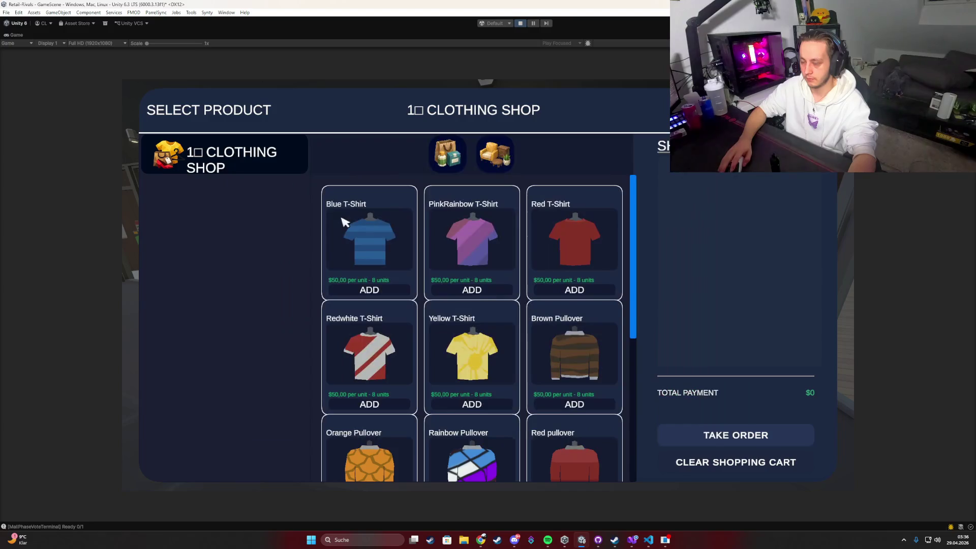
key("Escape")
key("Tab")
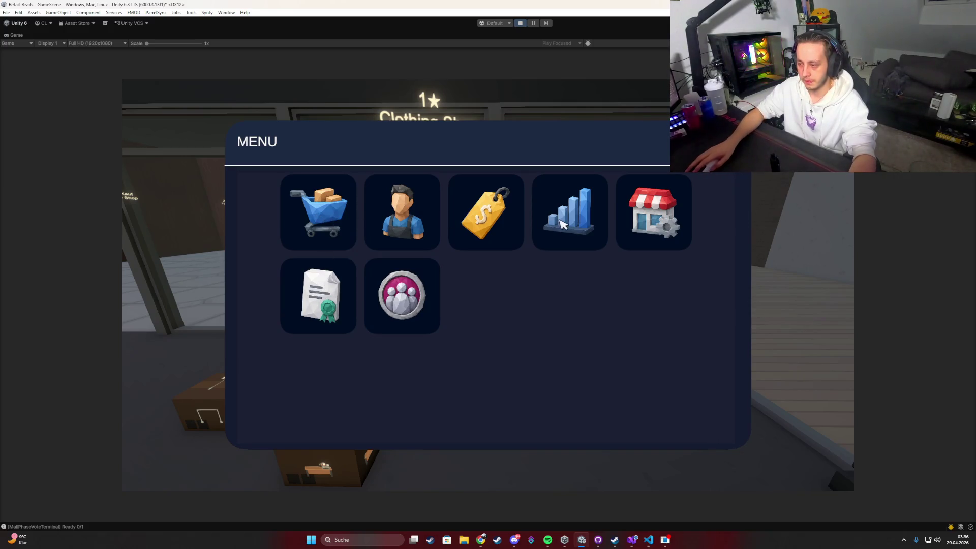
left_click(328, 299)
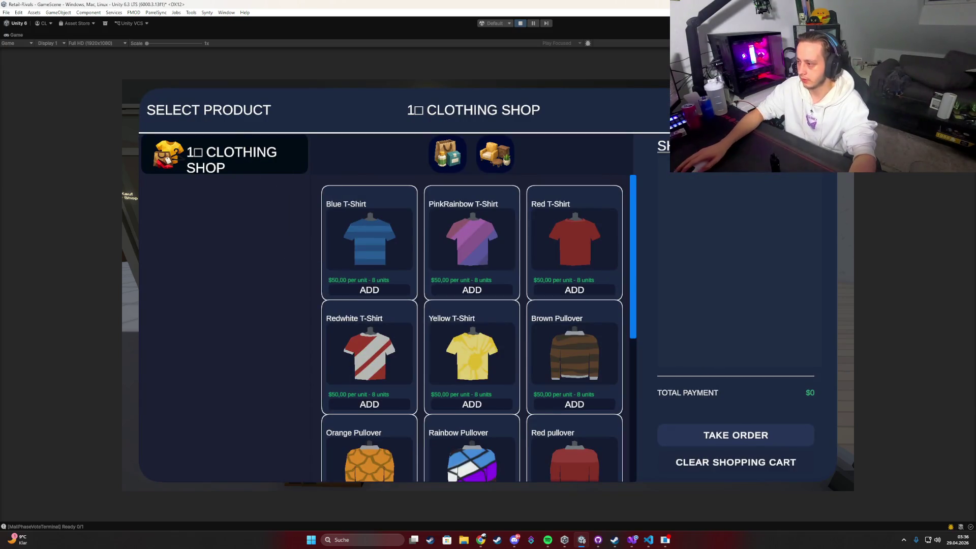
key("Escape")
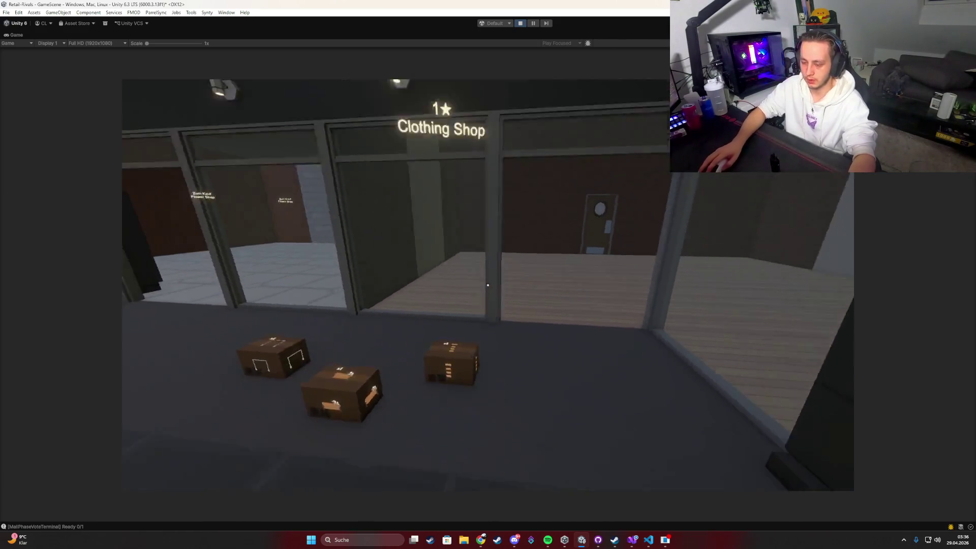
Release the mouse and restore the maximised Game view to the full editor layout.
key("super")
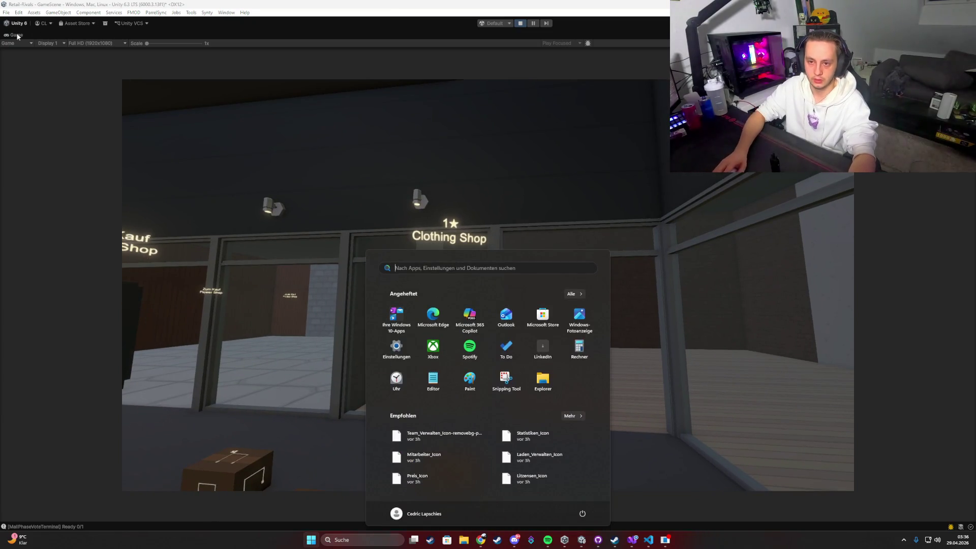
double_click(17, 35)
key("super")
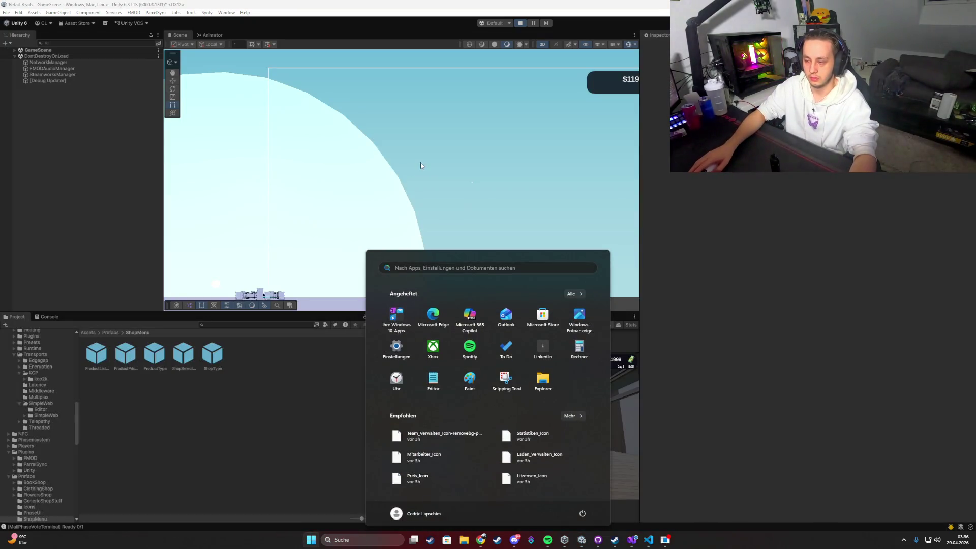
left_click(420, 165)
scroll(422, 167, "down", 3)
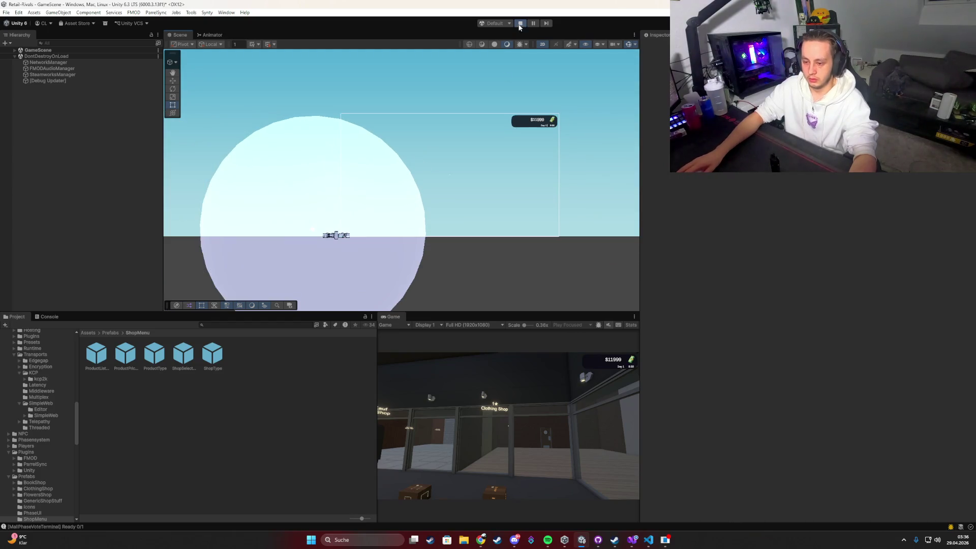
Stop the playtest and browse from Prefabs up to Assets, then into the Scripts folder.
left_click(519, 24)
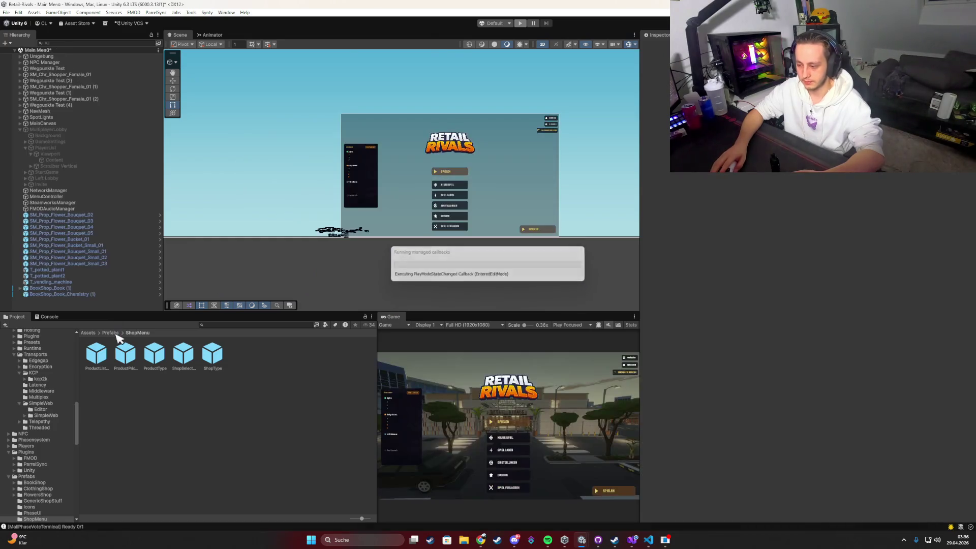
left_click(115, 334)
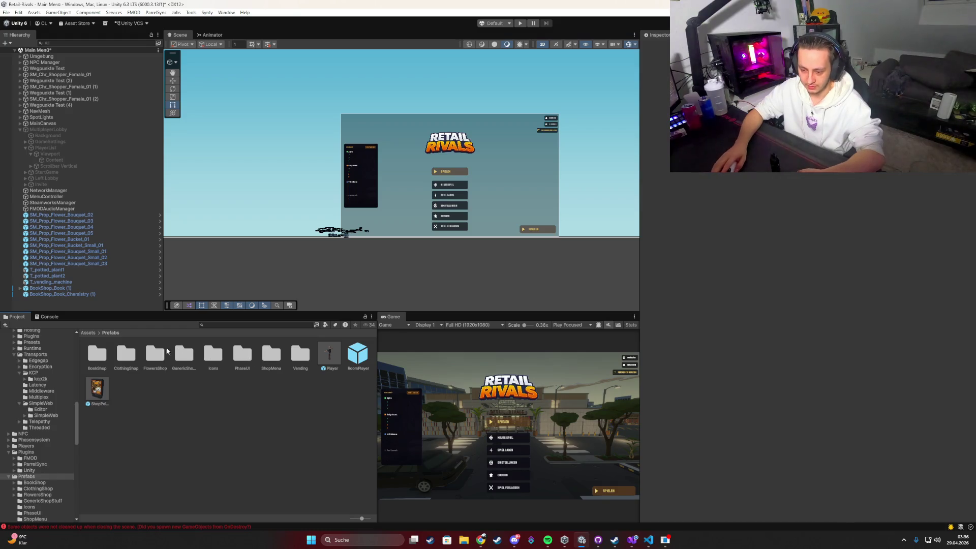
left_click(87, 333)
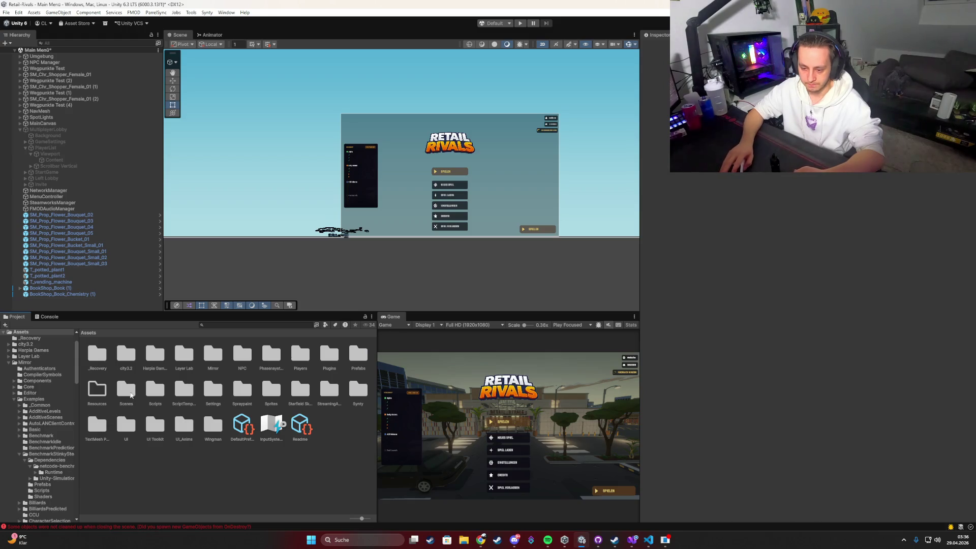
double_click(154, 389)
Skip Spotify ahead to the track 'Viel zu high' and return to Unity.
left_click(548, 539)
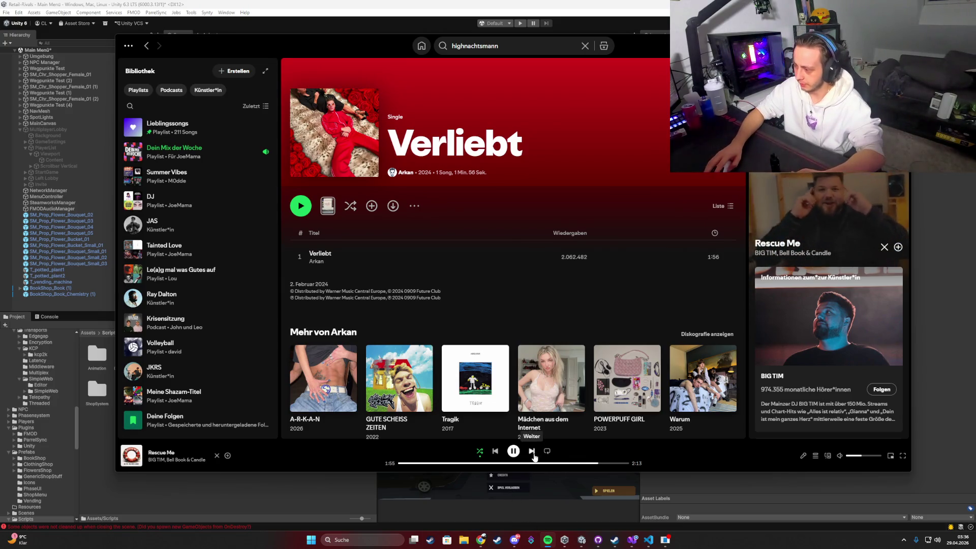
left_click(532, 450)
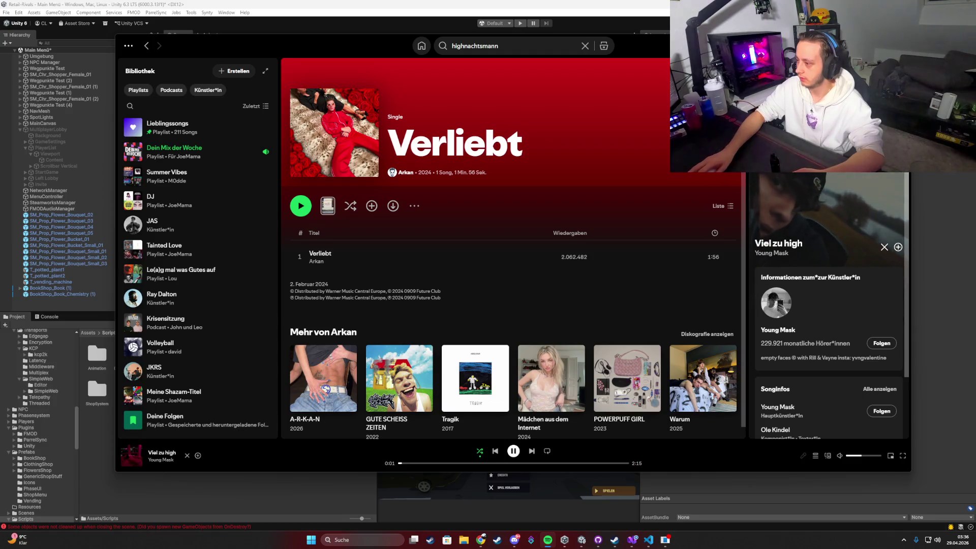
key("alt+Tab")
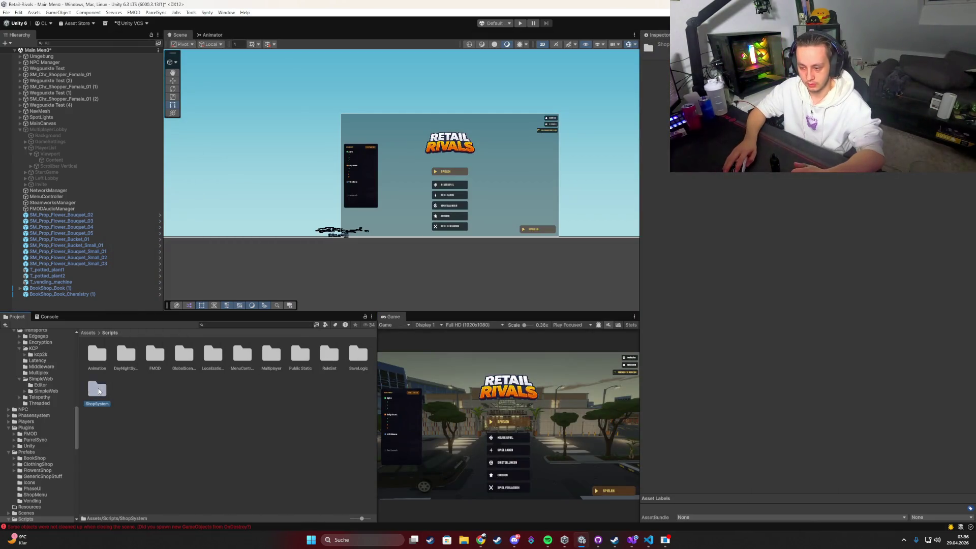
Inspect the Bookshop definition in ShopSystem/ShopScriptables and jump to its Product Database asset.
double_click(99, 389)
double_click(242, 354)
left_click(97, 354)
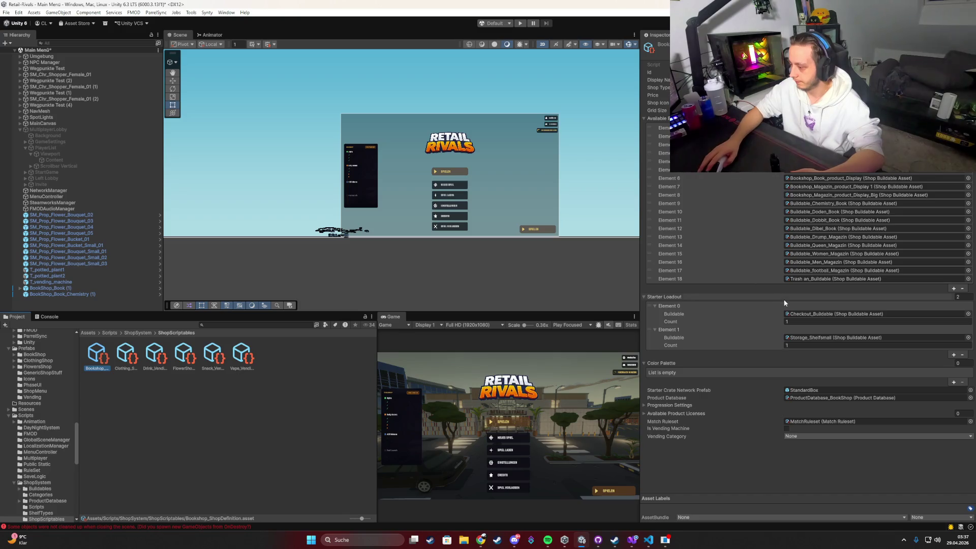
left_click(864, 398)
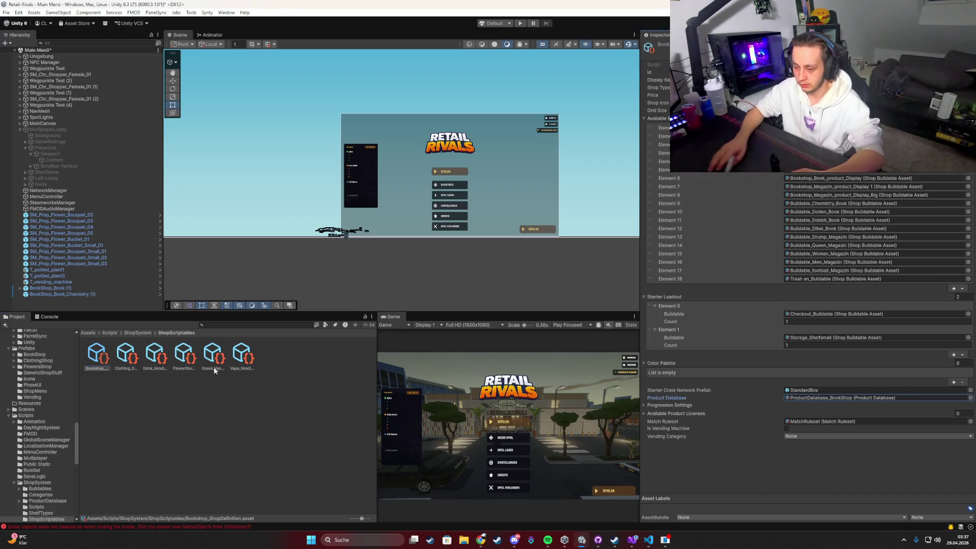
left_click(798, 398)
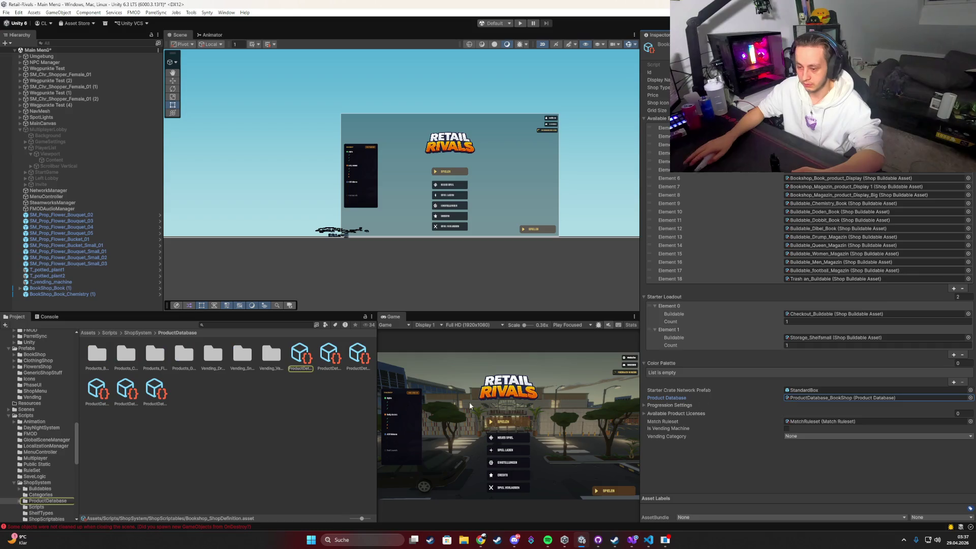
double_click(798, 398)
Browse the product databases, then open Products_Generic and inspect assets like Product_plant1.
left_click(329, 358)
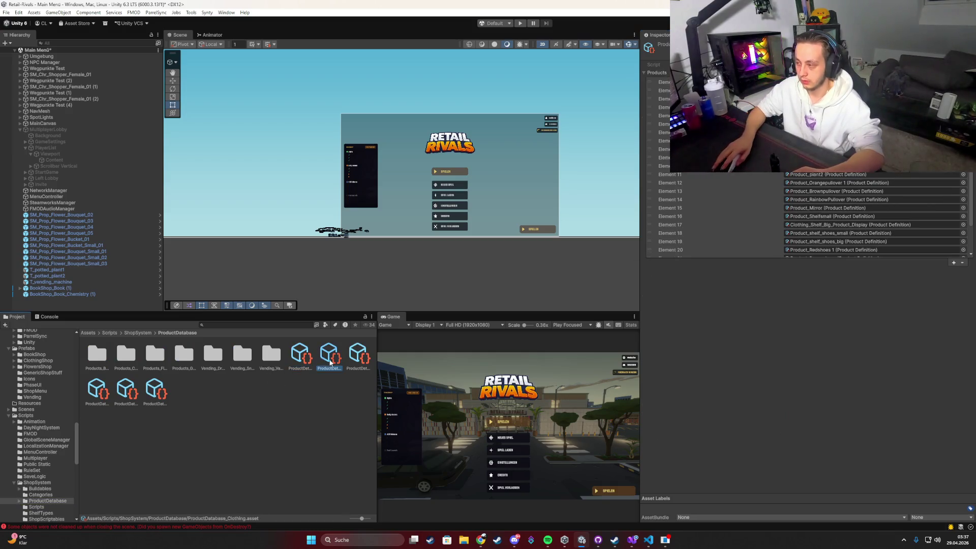
key("Right")
key("Right")
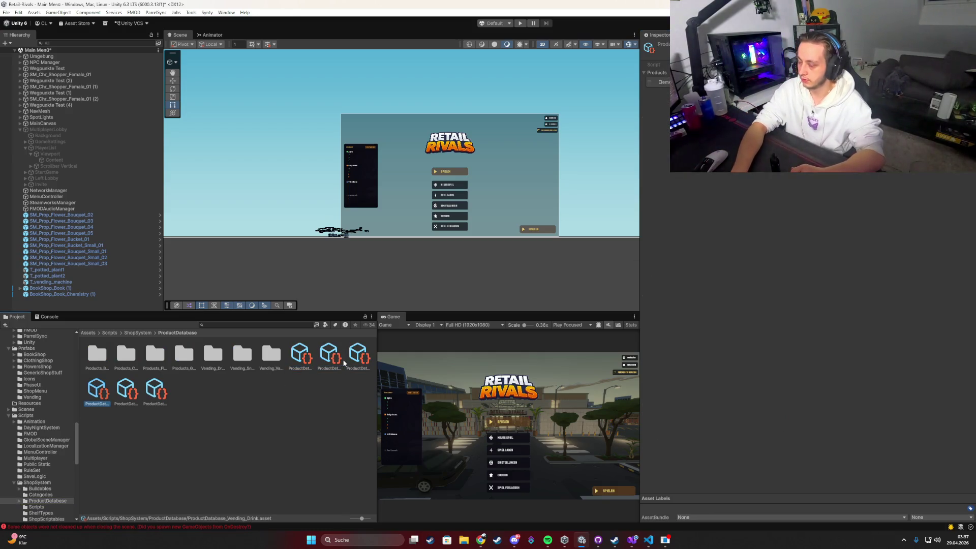
left_click(336, 359)
left_click(661, 82)
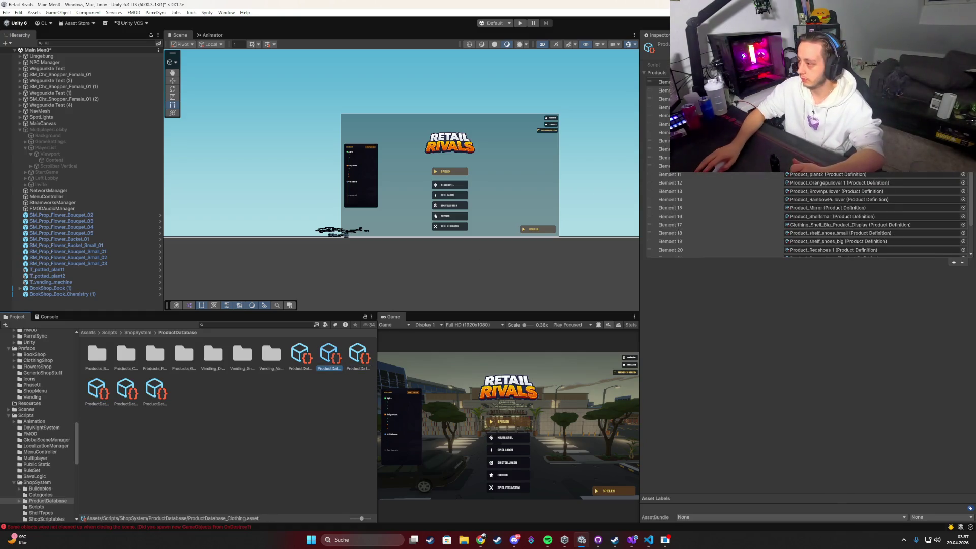
double_click(184, 354)
left_click(96, 354)
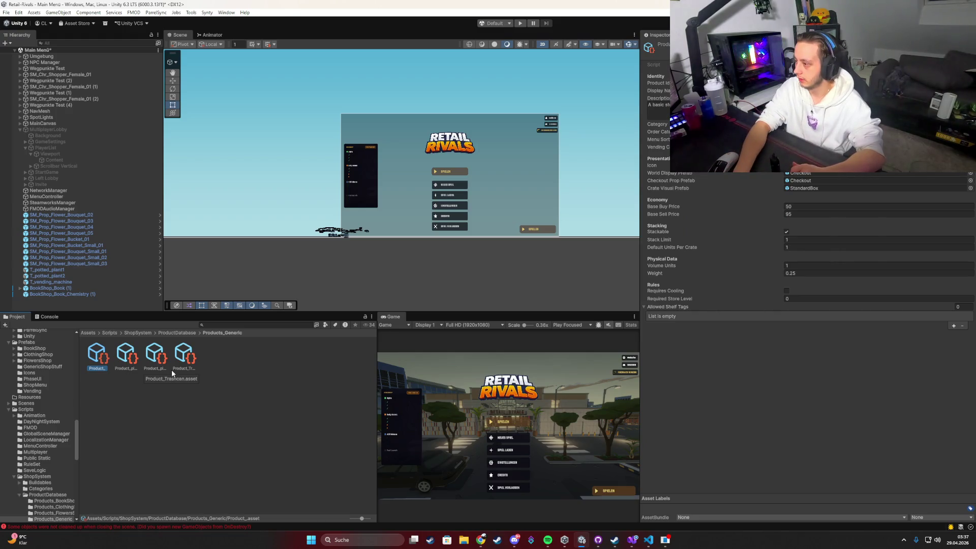
key("Right")
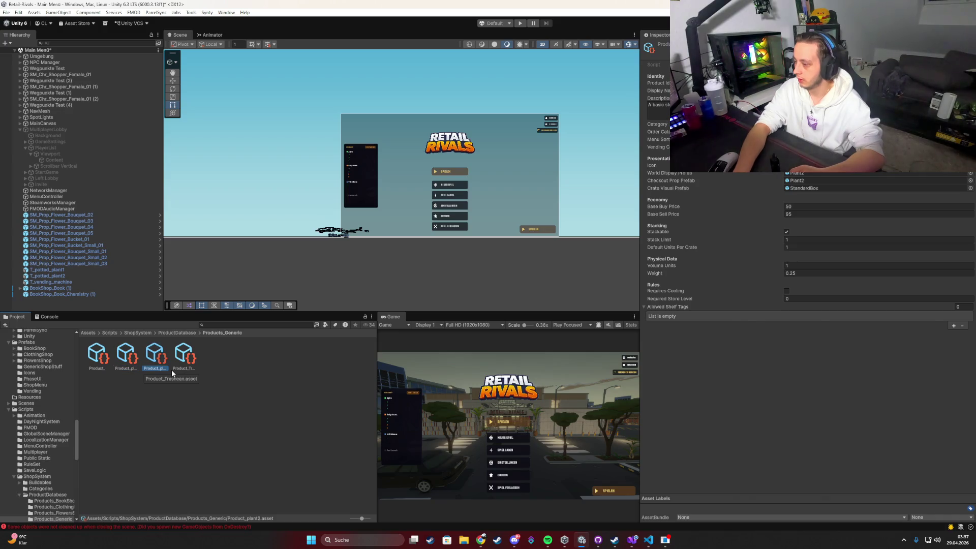
key("Left")
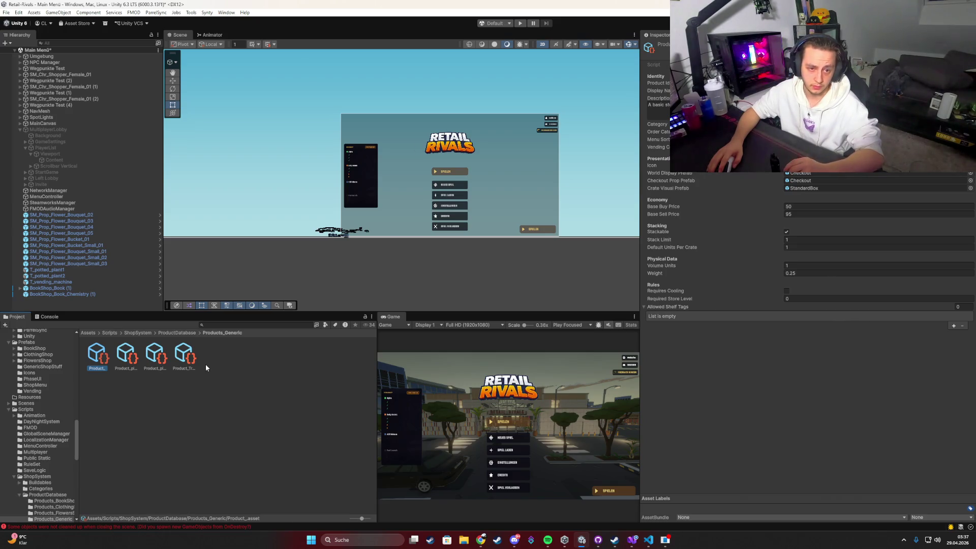
right_click(238, 368)
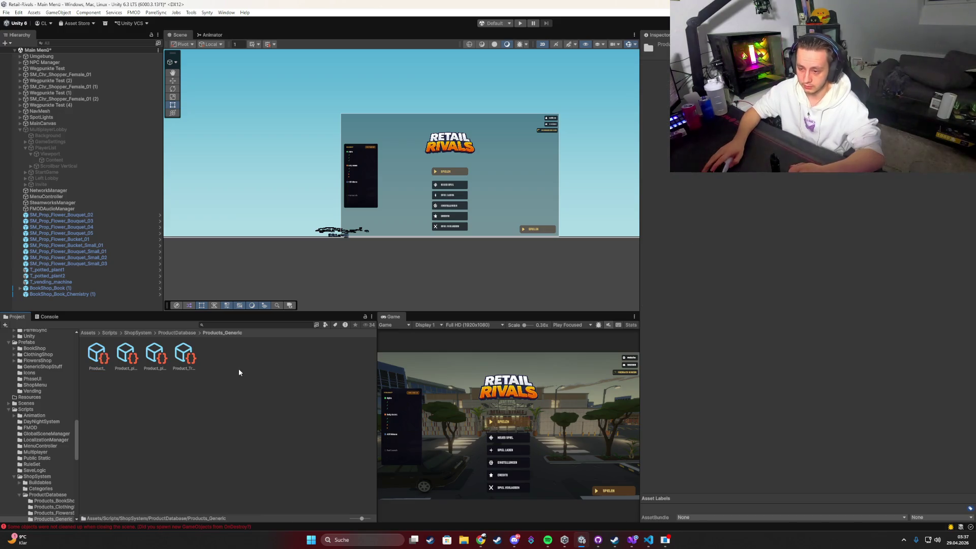
Create a new ShopLicense asset in the Products_Generic folder from the Create context menu.
left_click(260, 152)
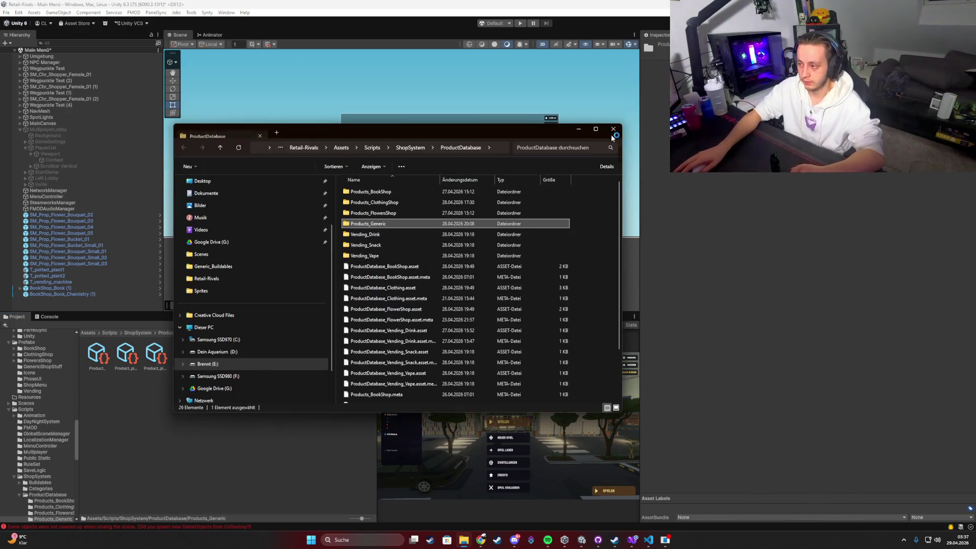
right_click(277, 368)
mouse_move(318, 157)
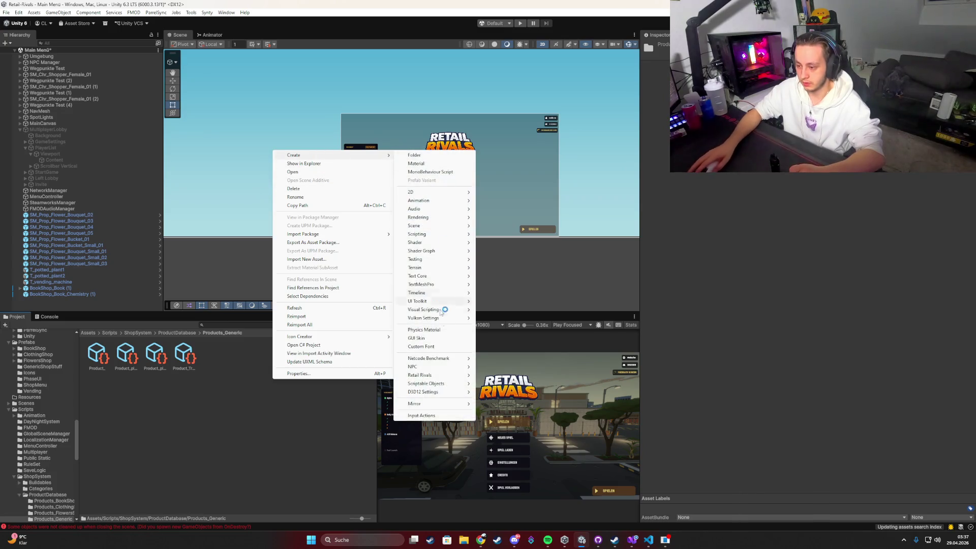
mouse_move(427, 375)
mouse_move(496, 376)
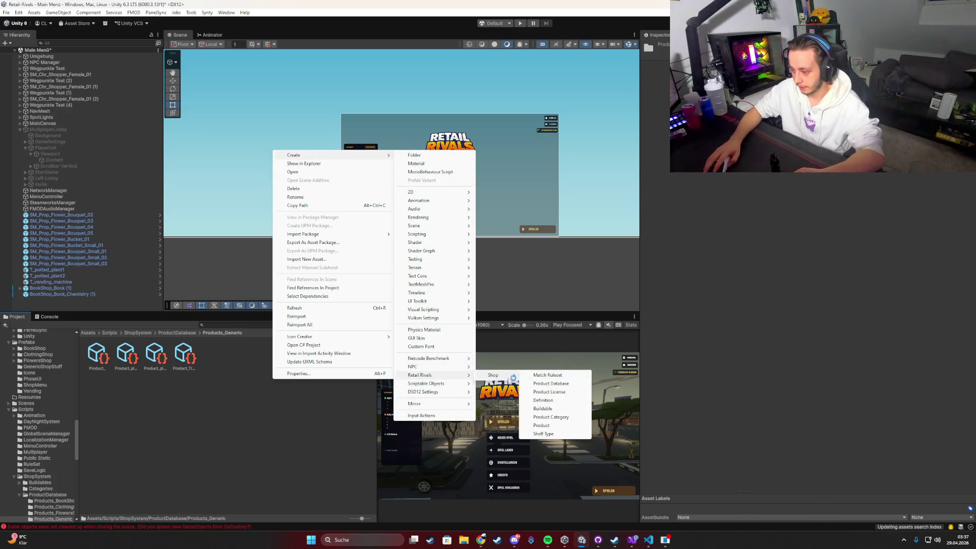
left_click(559, 391)
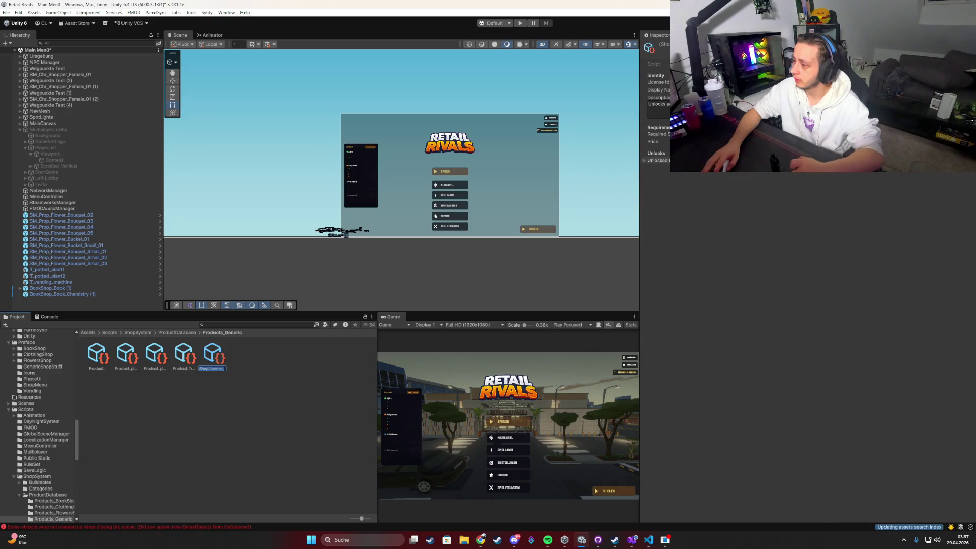
key("Return")
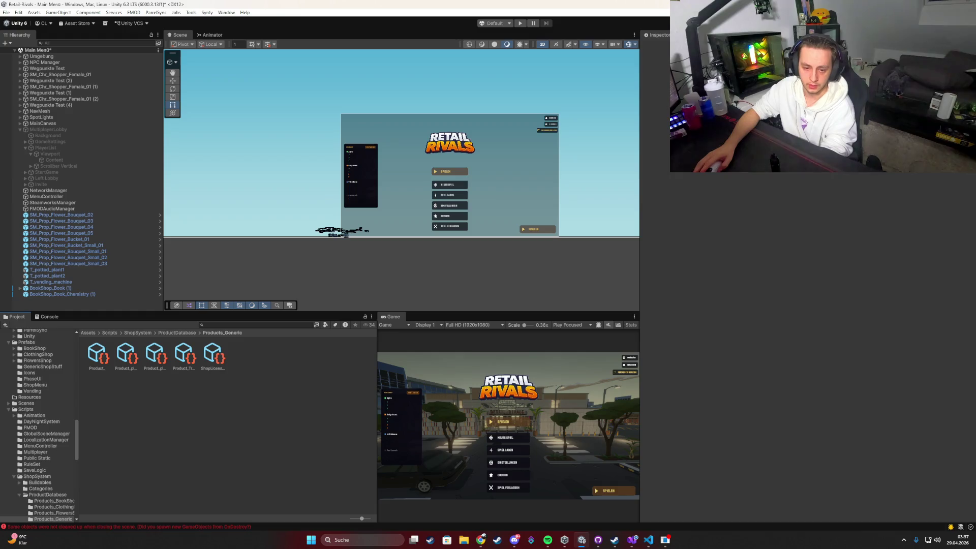
Delete the ShopLicense asset and go up to the ProductDatabase folder.
key("Delete")
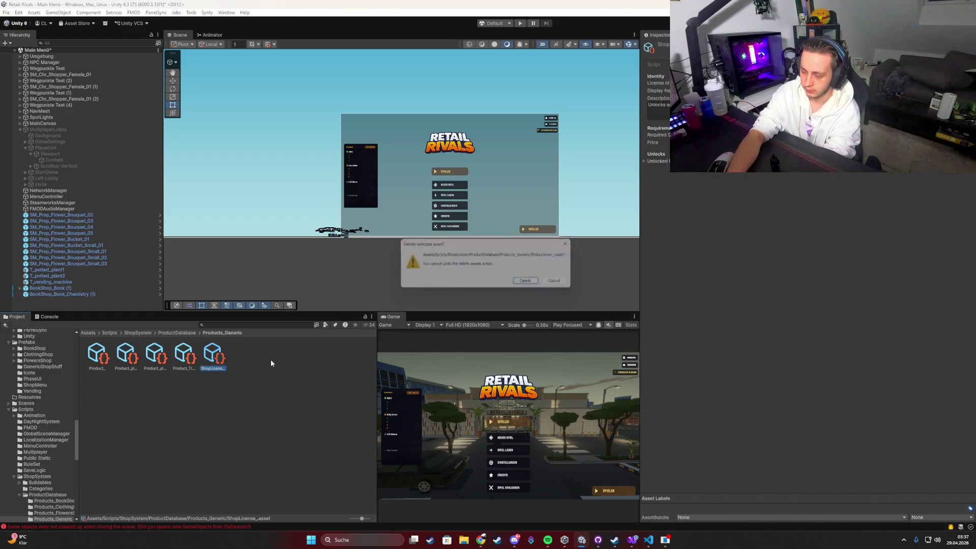
key("Return")
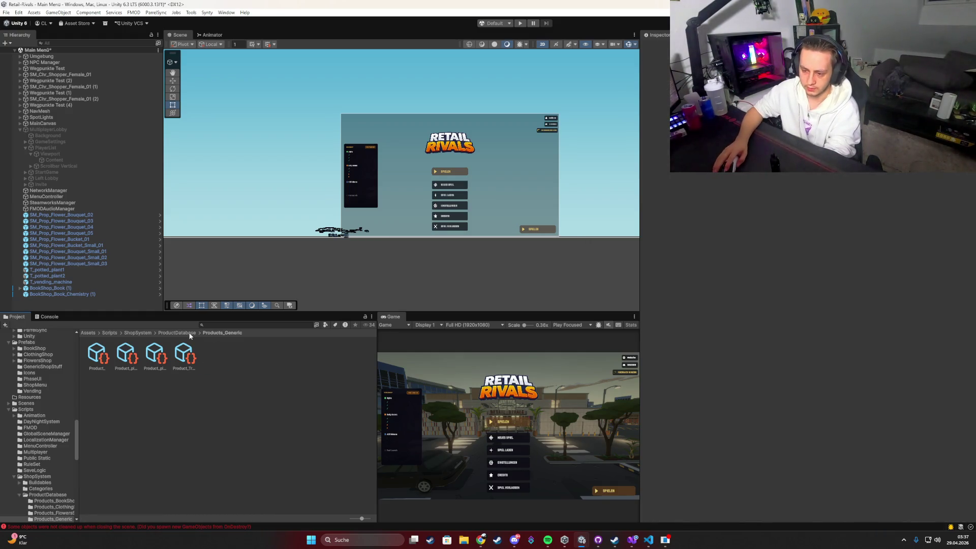
left_click(191, 333)
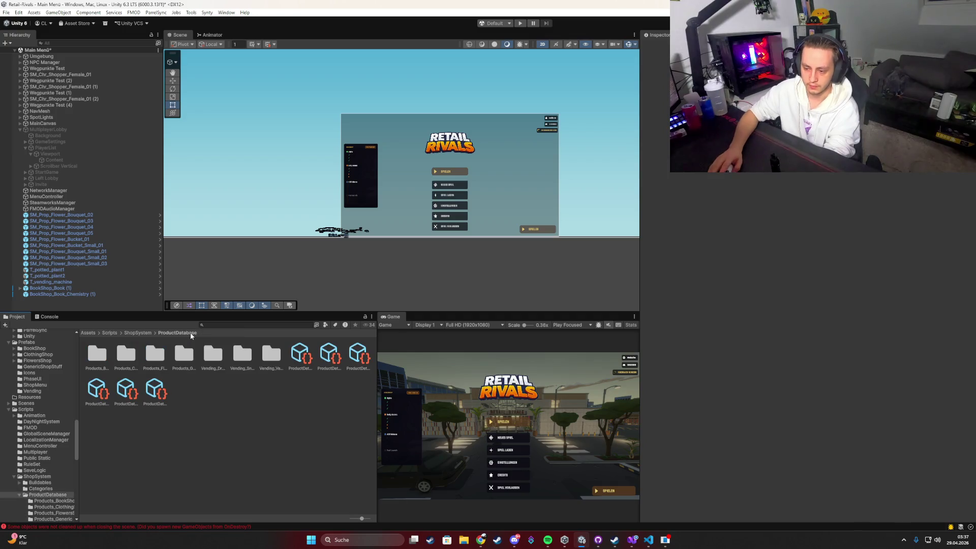
Select Bookshop_ShopDefinition and expand Progression Settings, Star Thresholds (25, 75) and Available Product Licenses.
left_click(137, 333)
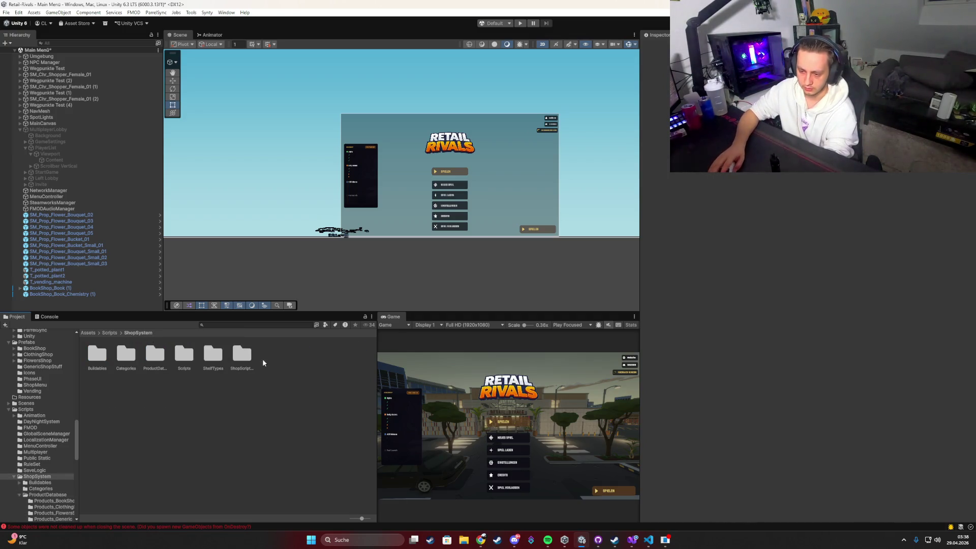
double_click(247, 357)
left_click(106, 355)
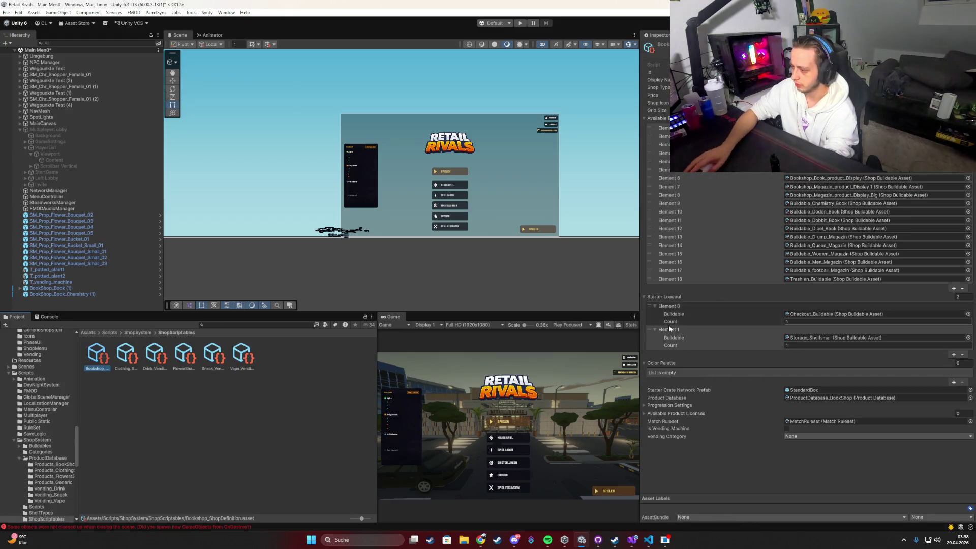
left_click(655, 405)
left_click(669, 428)
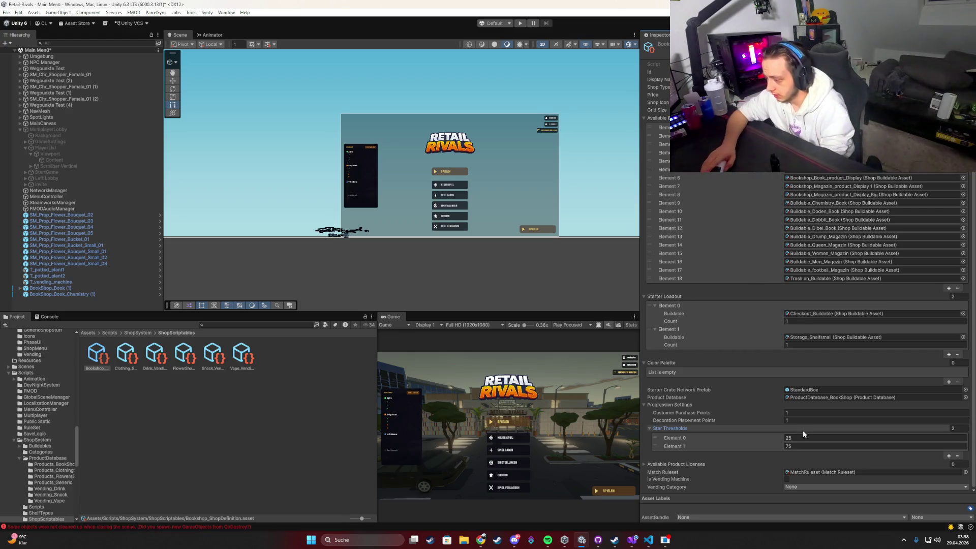
left_click(676, 465)
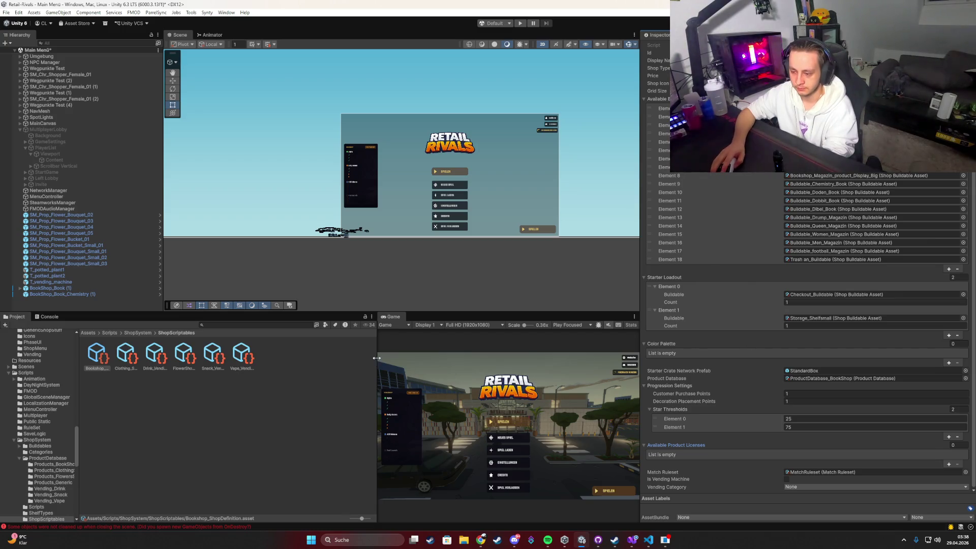
mouse_move(376, 362)
left_mouse_down()
mouse_move(308, 360)
mouse_move(358, 359)
left_mouse_up()
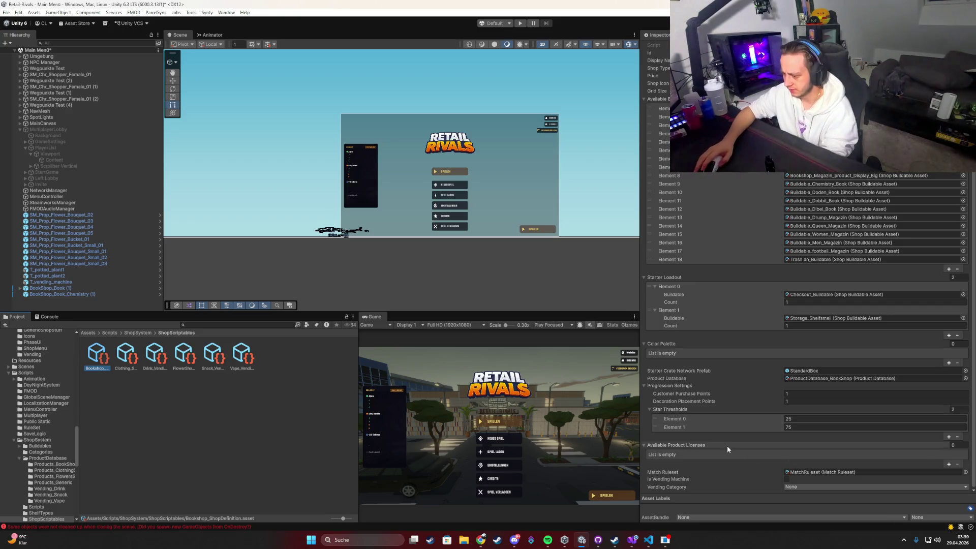
Maximise the Game view, start a session, mark Ready and buy the Clothing Shop.
double_click(371, 316)
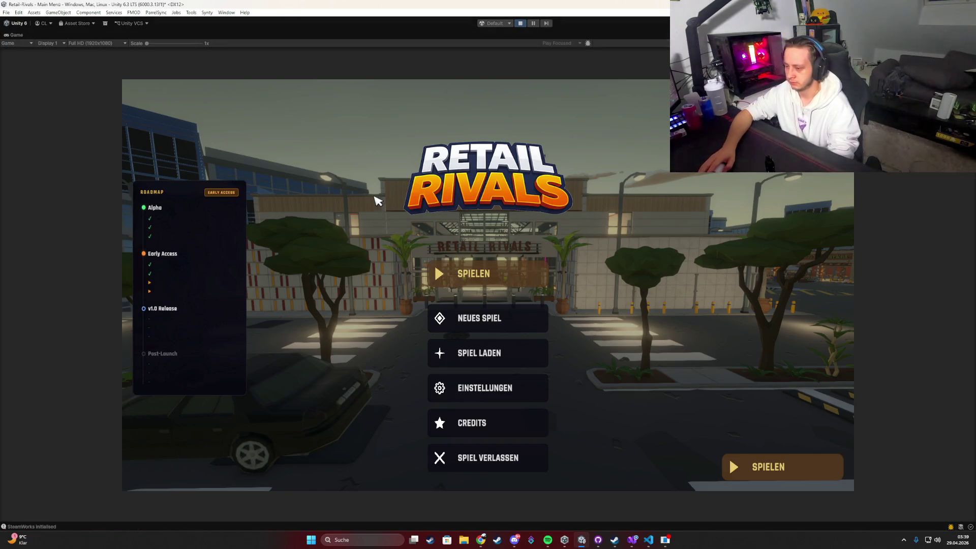
left_click(472, 275)
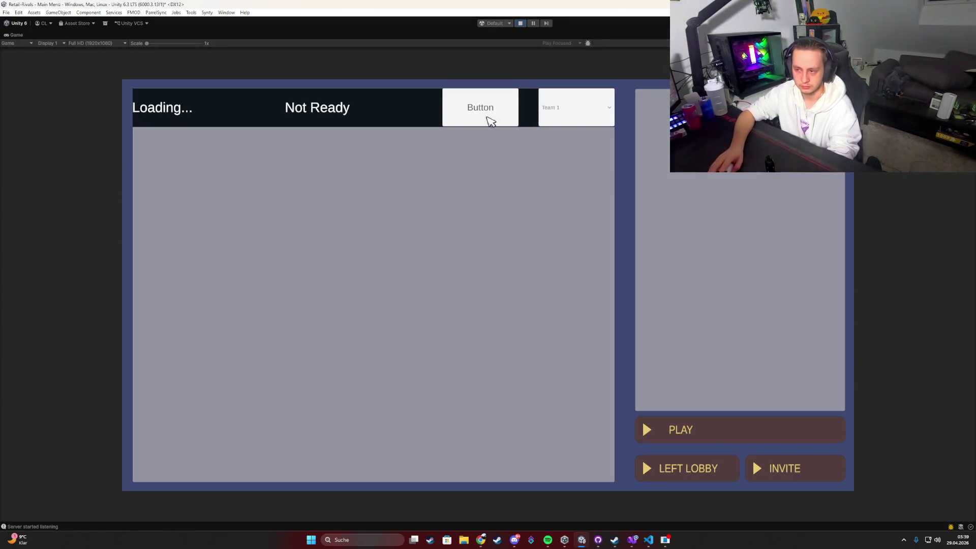
left_click(488, 118)
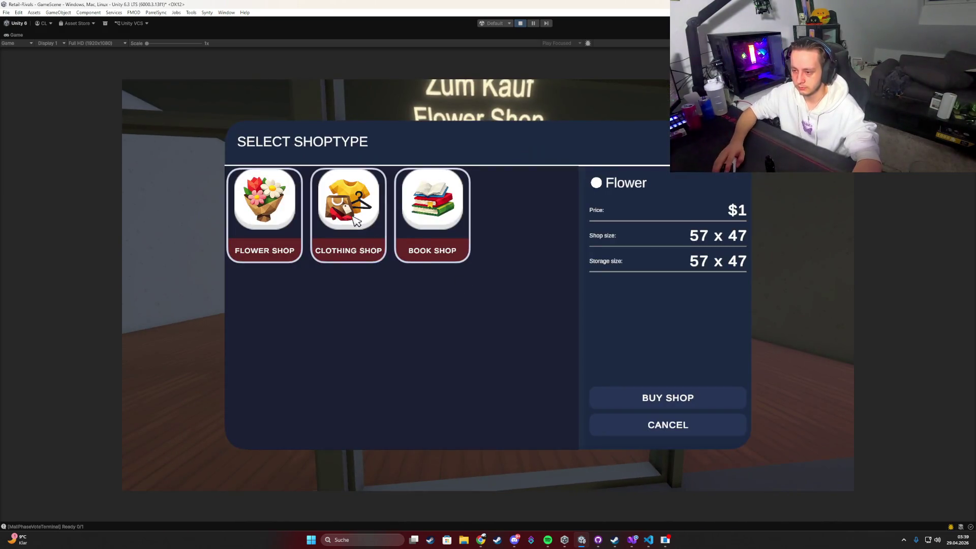
left_click(355, 220)
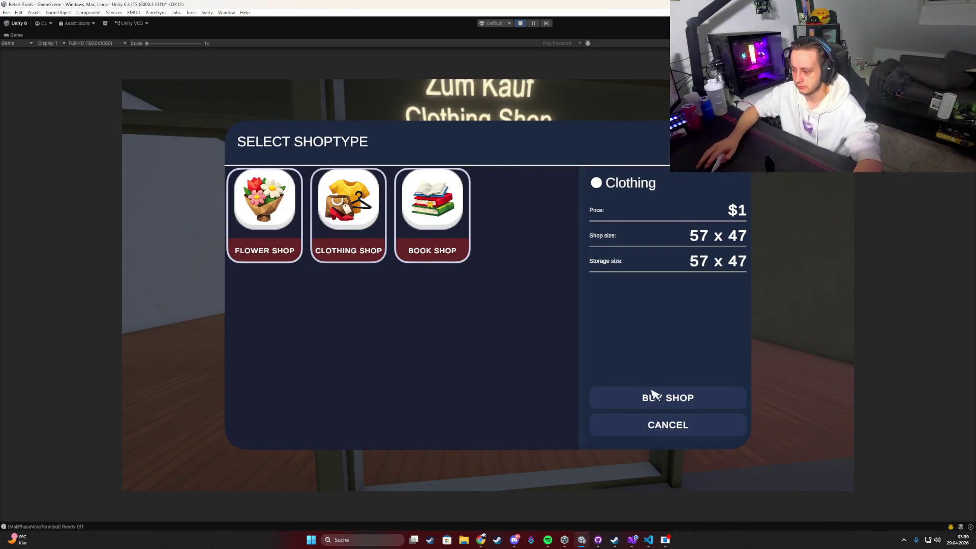
left_click(655, 397)
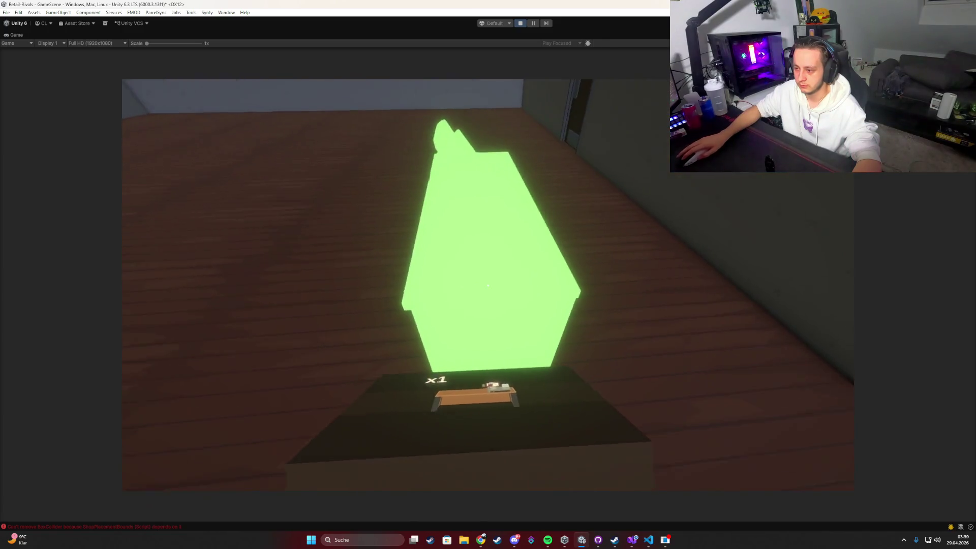
Place the starter item, discard its empty box and browse the furniture category in product ordering.
left_click(488, 285)
key("w")
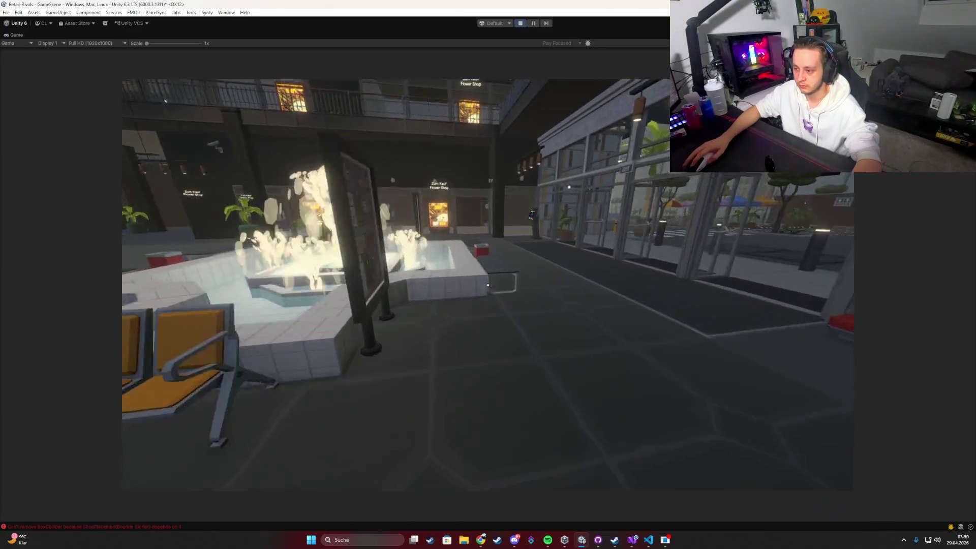
key("e")
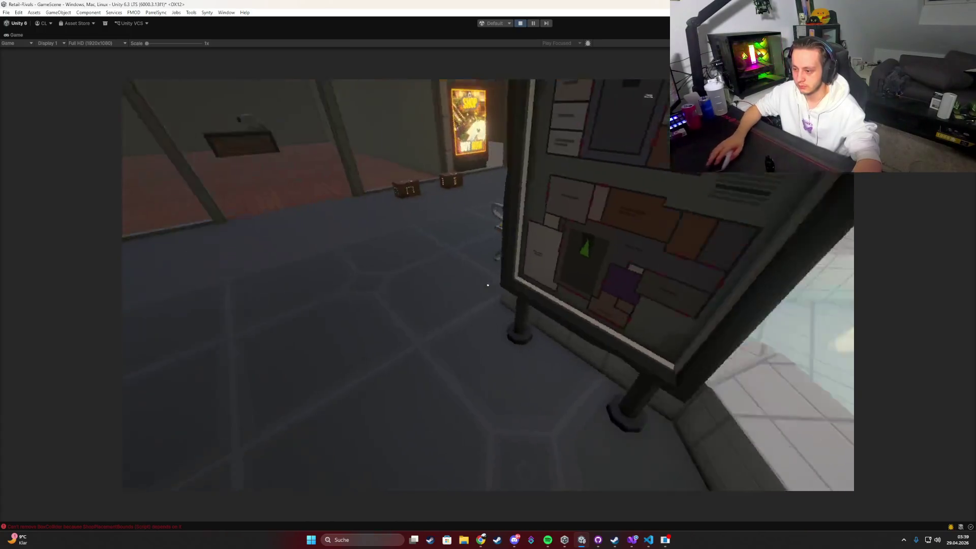
key("e")
key("e")
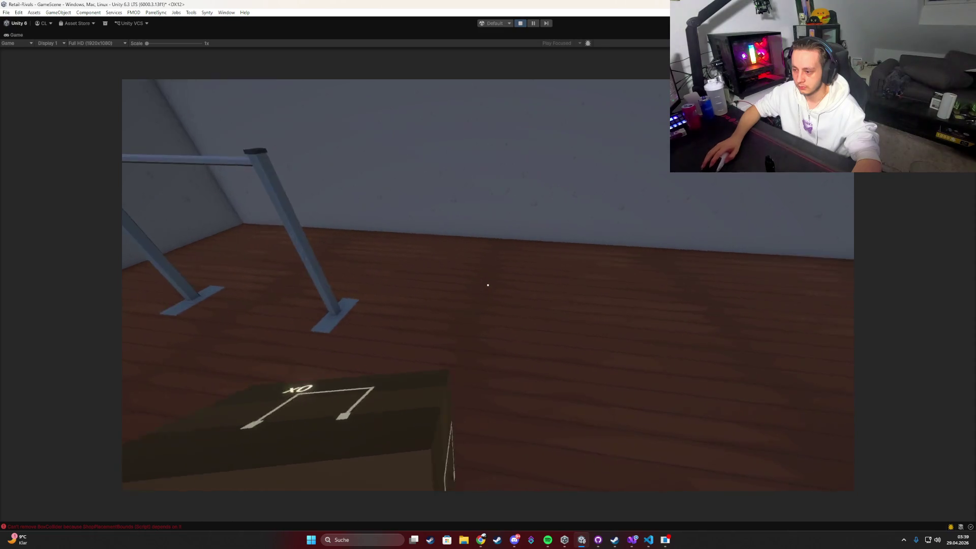
key("Tab")
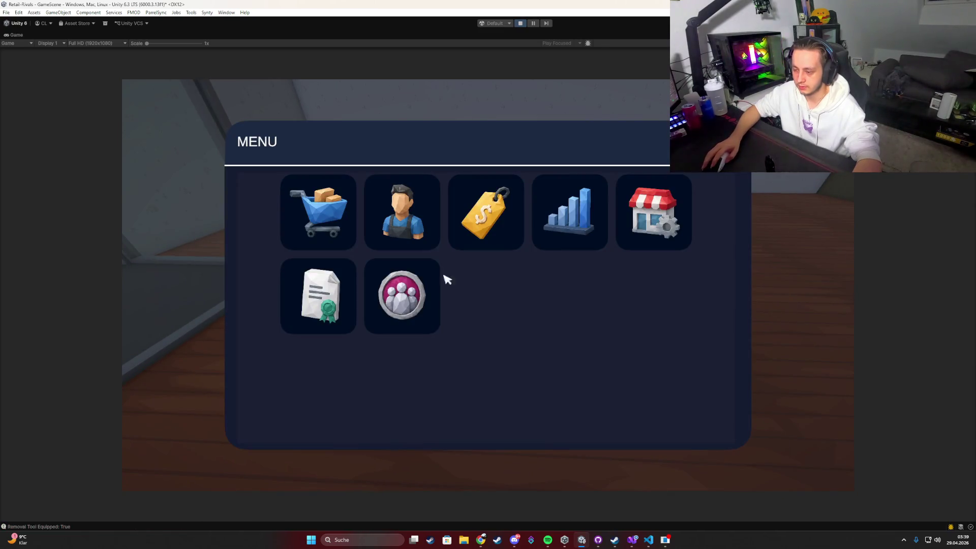
left_click(330, 218)
left_click(478, 162)
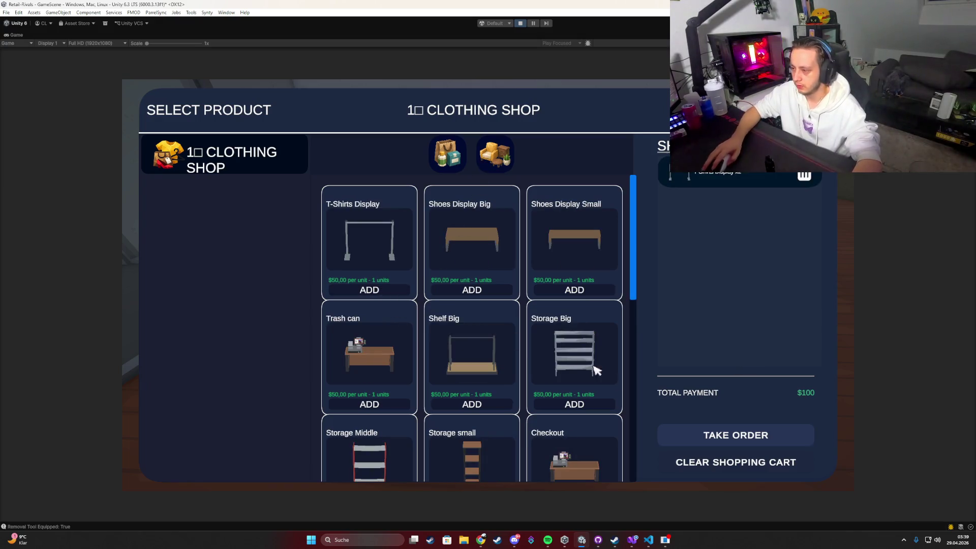
left_click(742, 446)
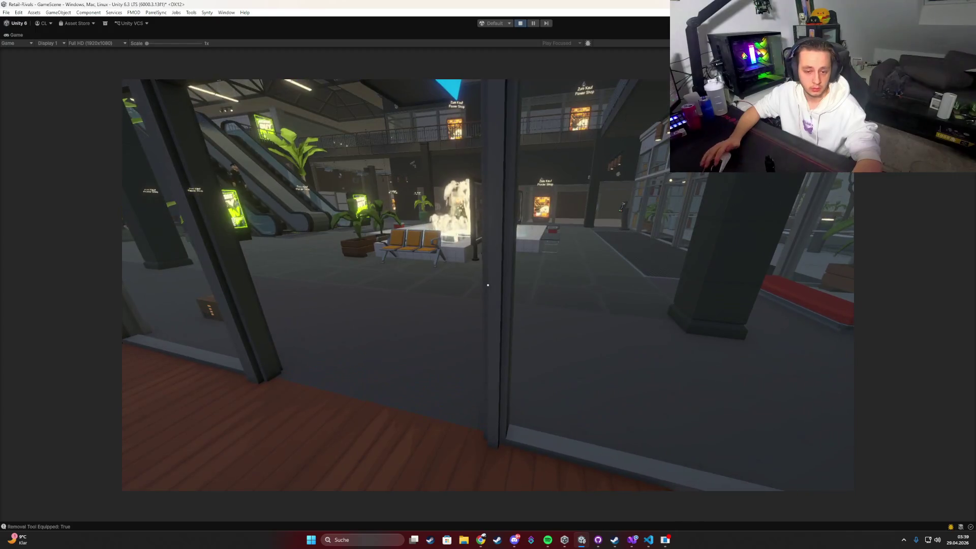
Pick up the delivered box and place the clothing rack inside the shop.
key("a")
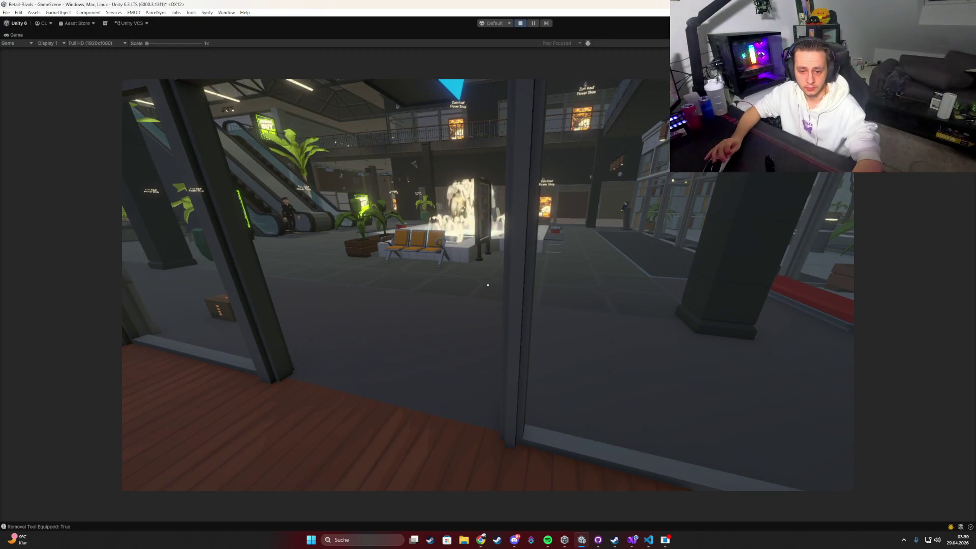
key("w")
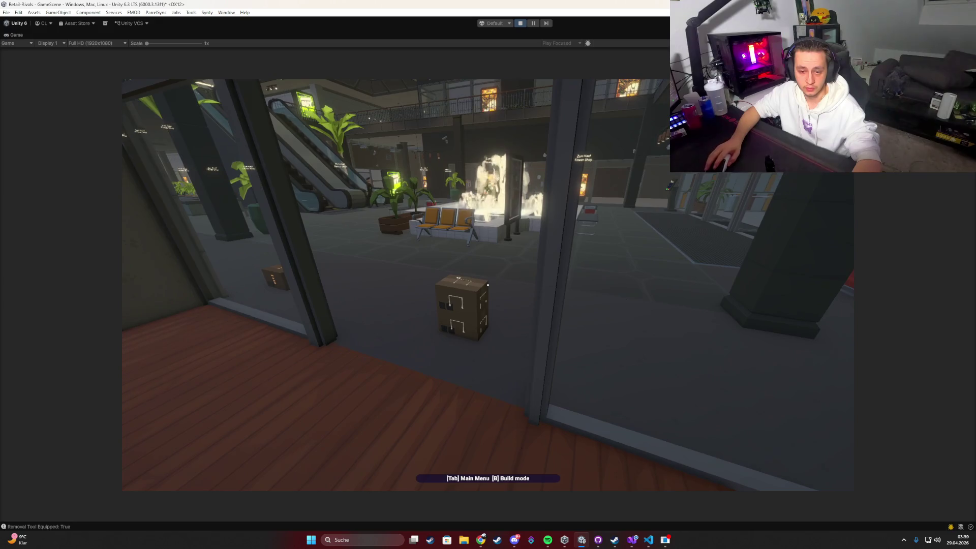
key("w")
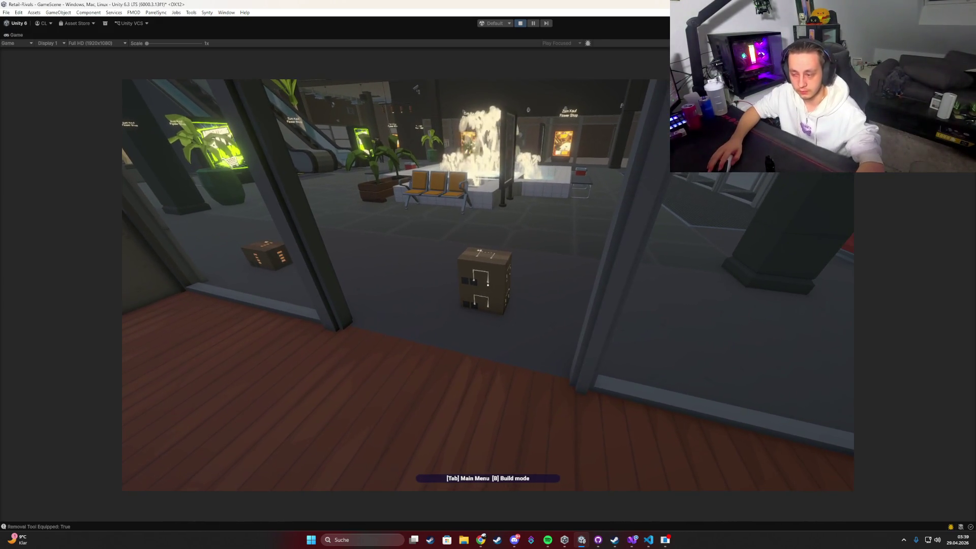
key("e")
key("s")
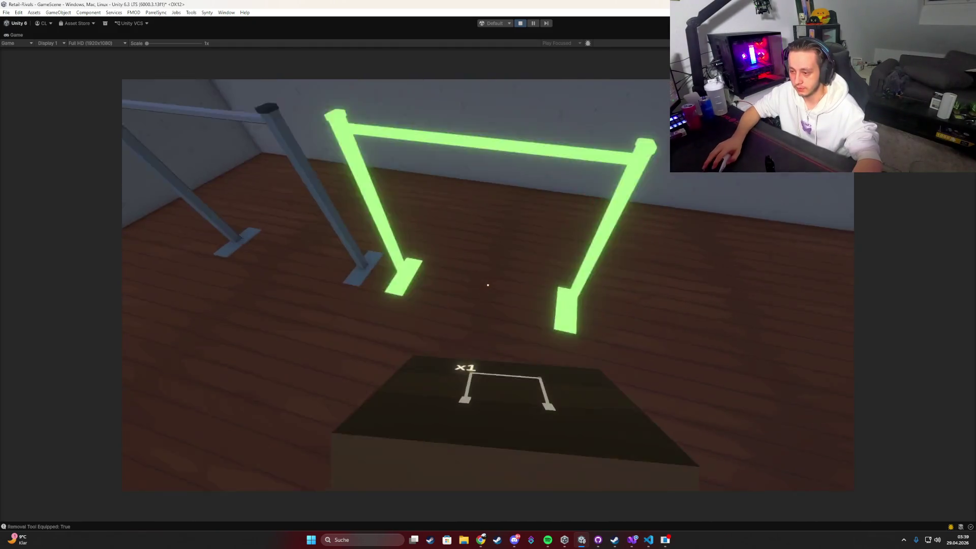
left_click(488, 285)
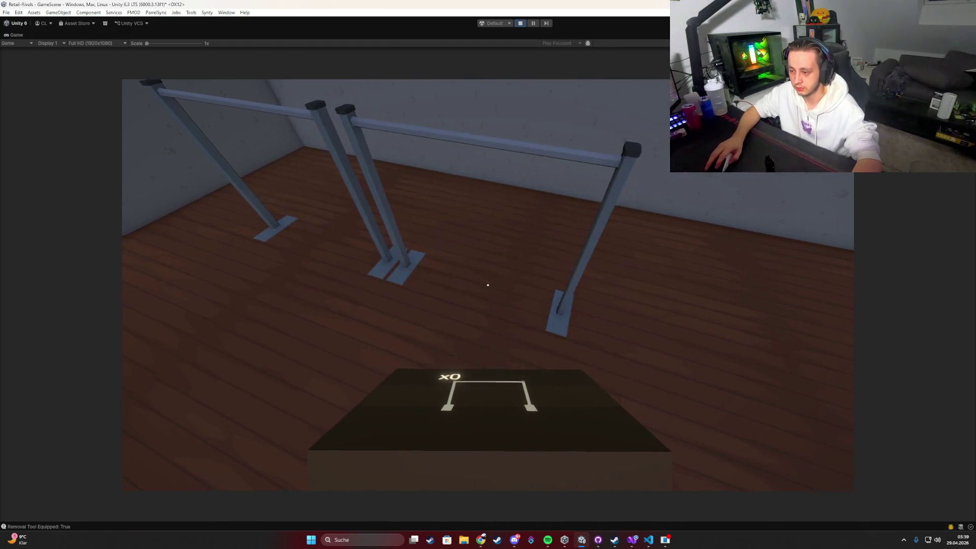
key("w")
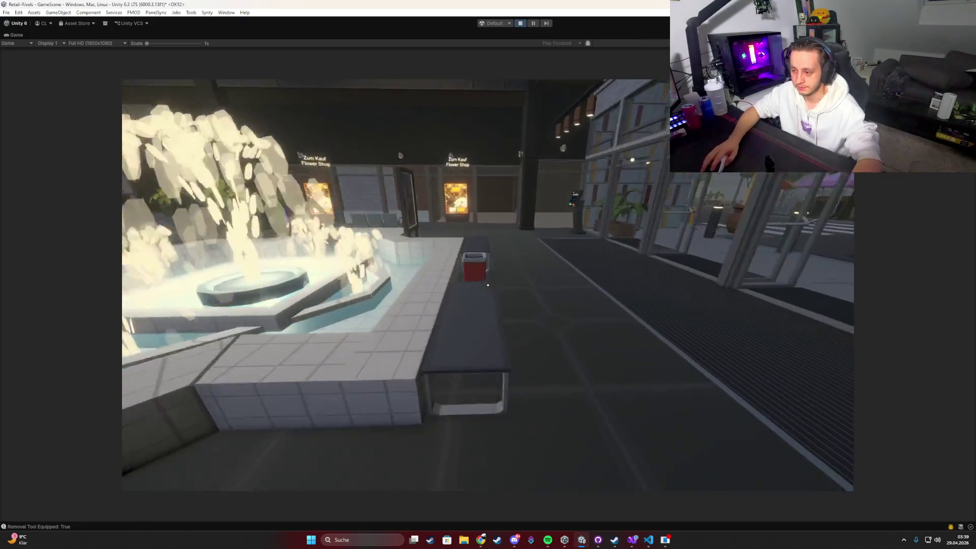
key("w")
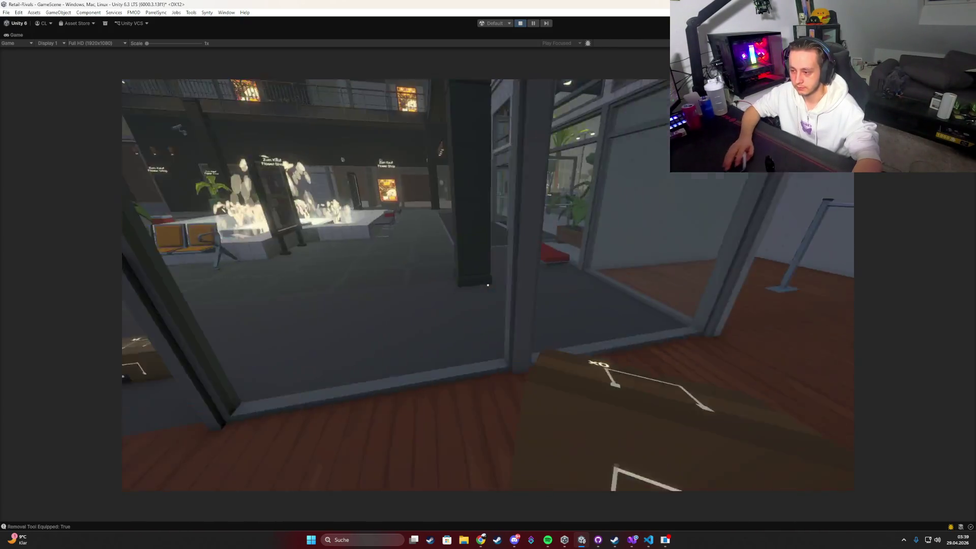
key("w")
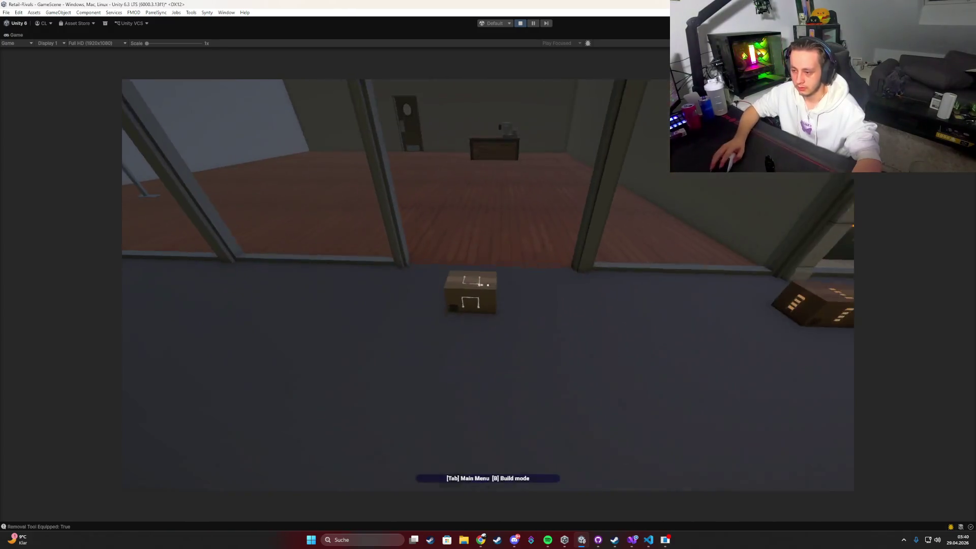
key("s")
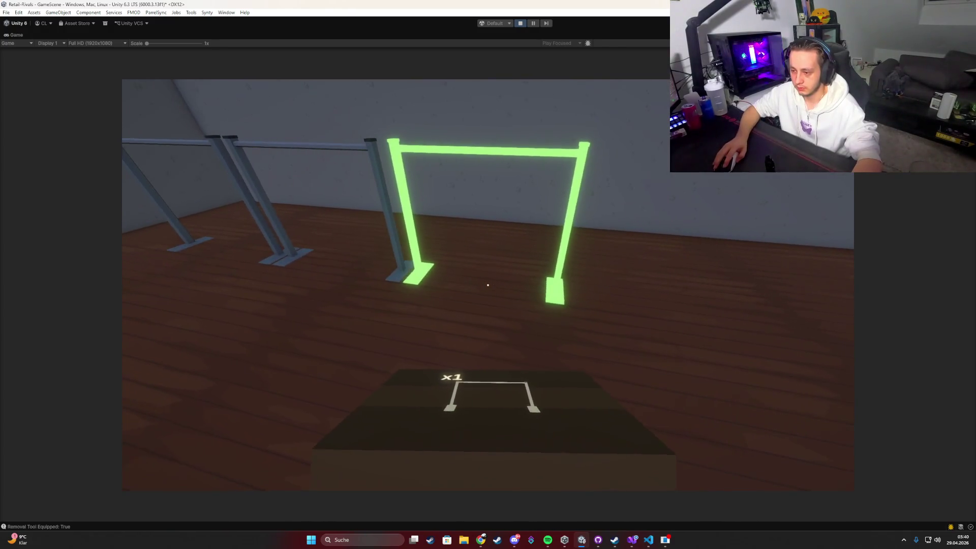
key("w")
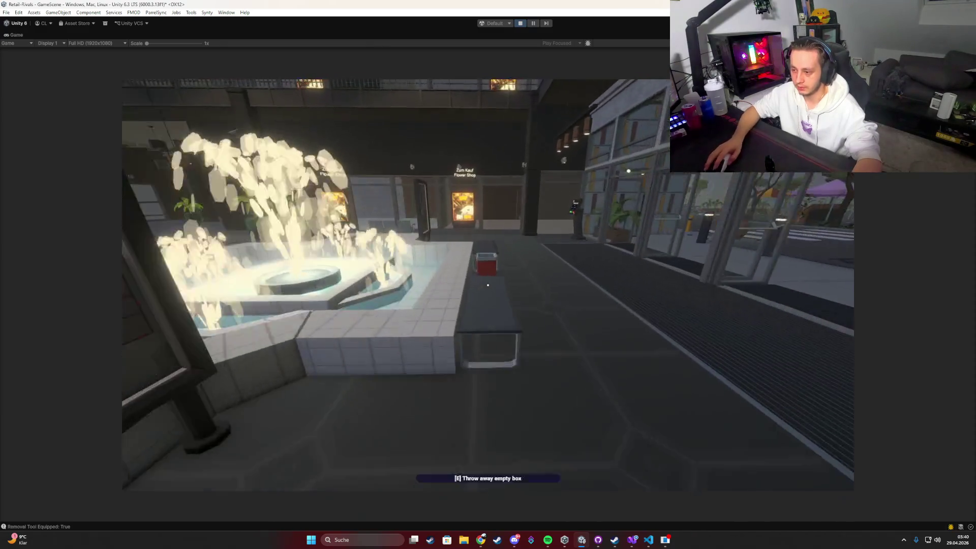
key("w")
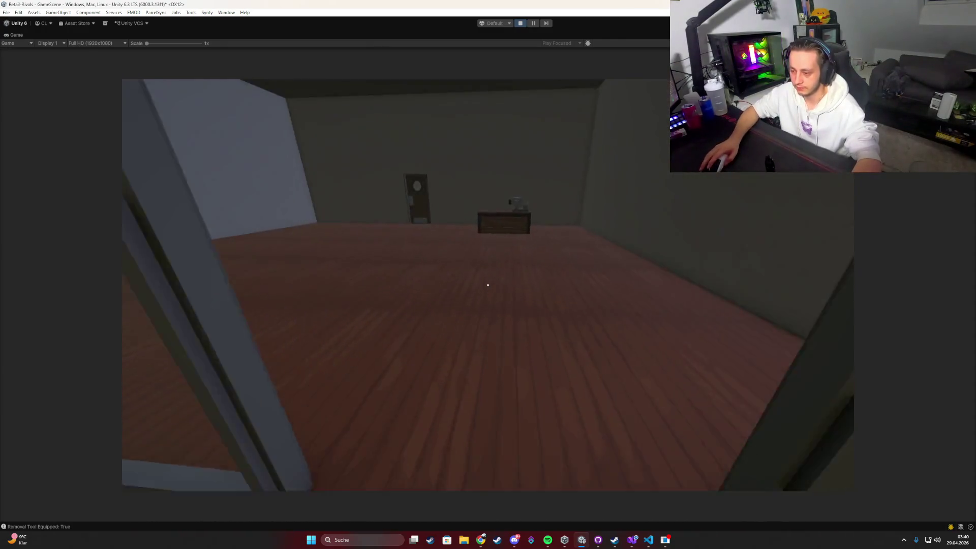
key("Tab")
left_click(399, 294)
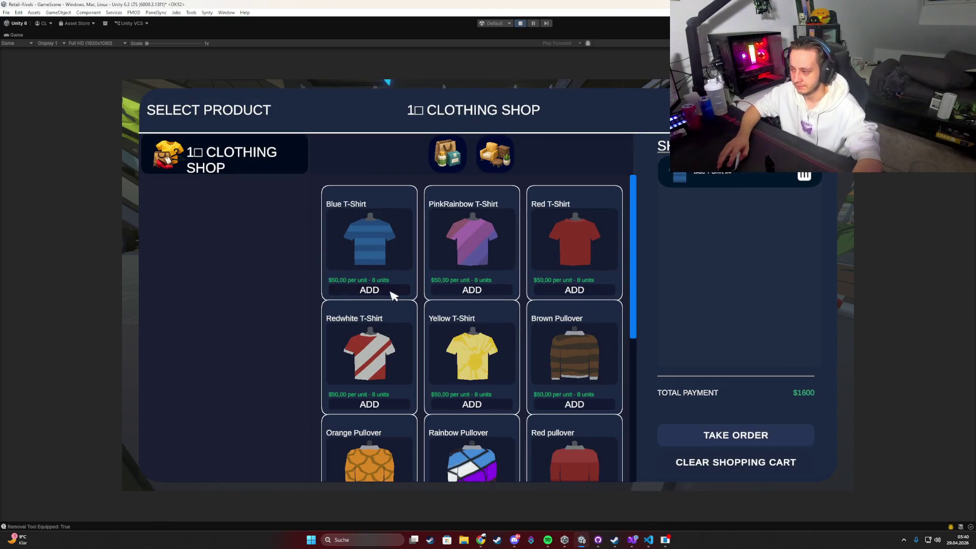
Take the Blue T-Shirts order, then order a T-Shirts Display as well.
left_click(741, 432)
key("Tab")
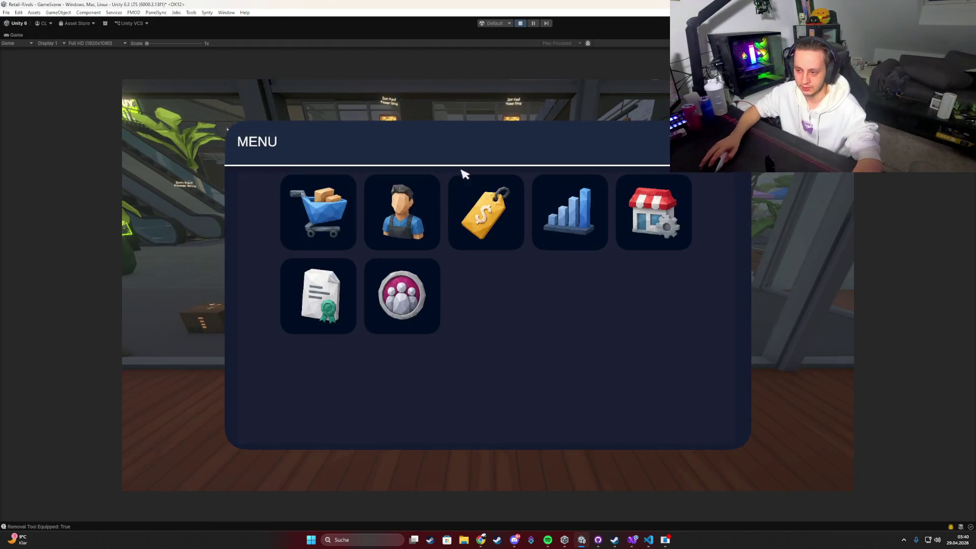
left_click(336, 205)
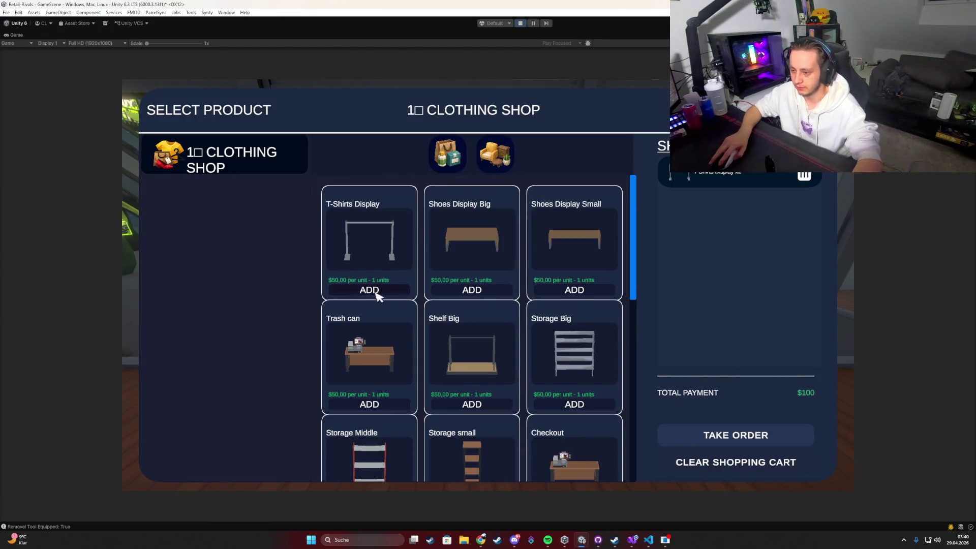
left_click(714, 437)
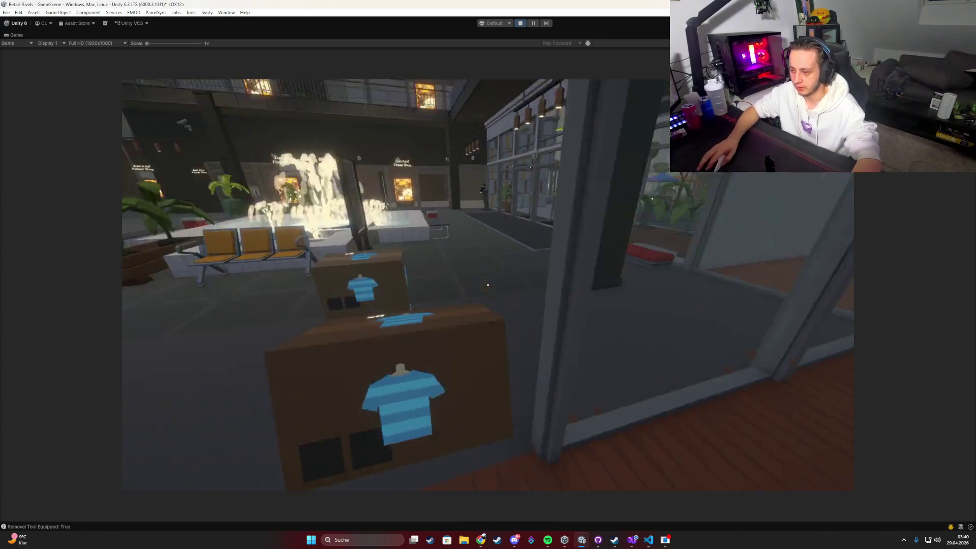
Hang blue shirts on the racks and place the new rack against the shop wall.
left_click(487, 285)
left_click(488, 285)
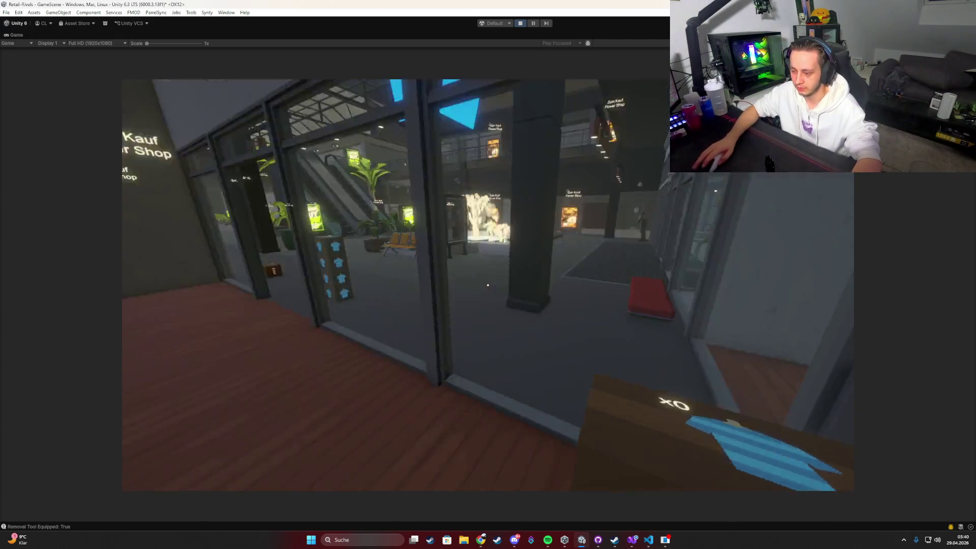
key("w")
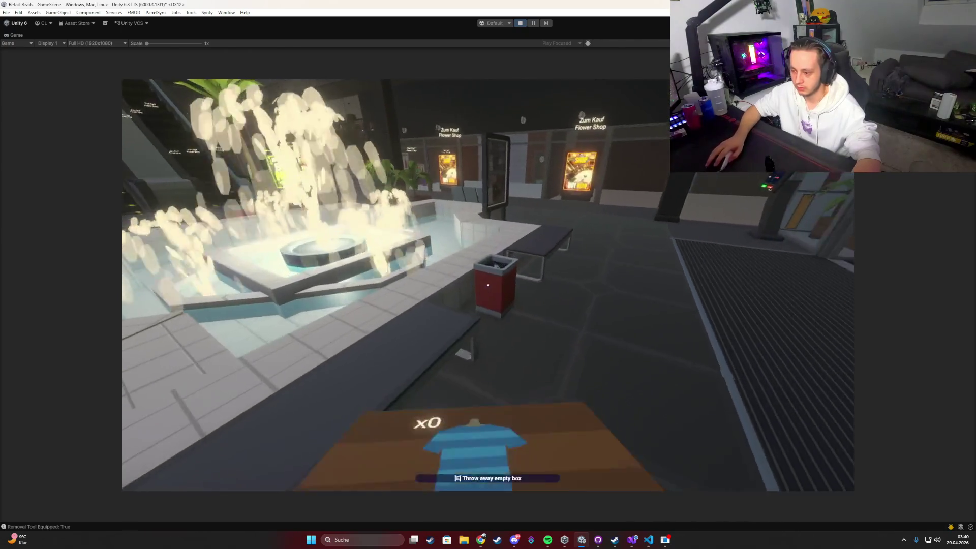
key("w")
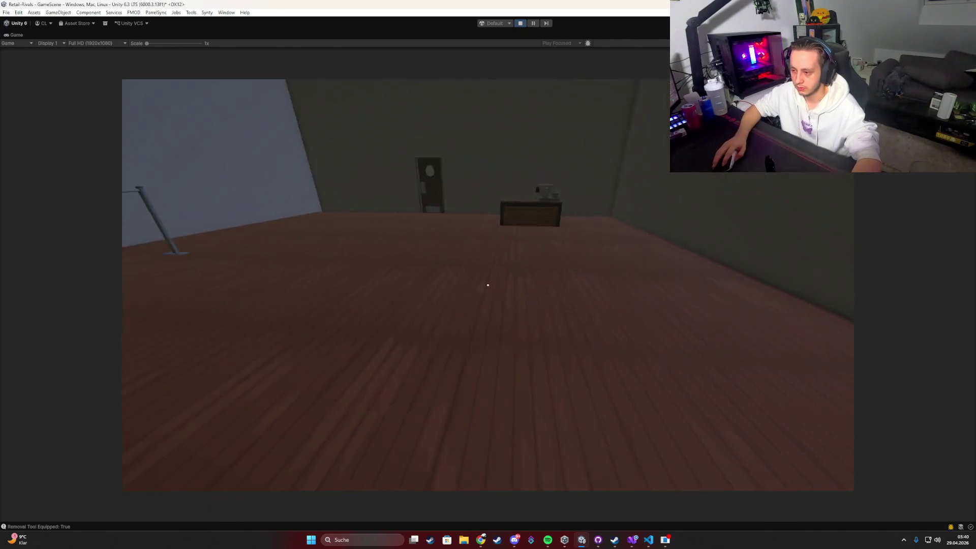
left_click(488, 285)
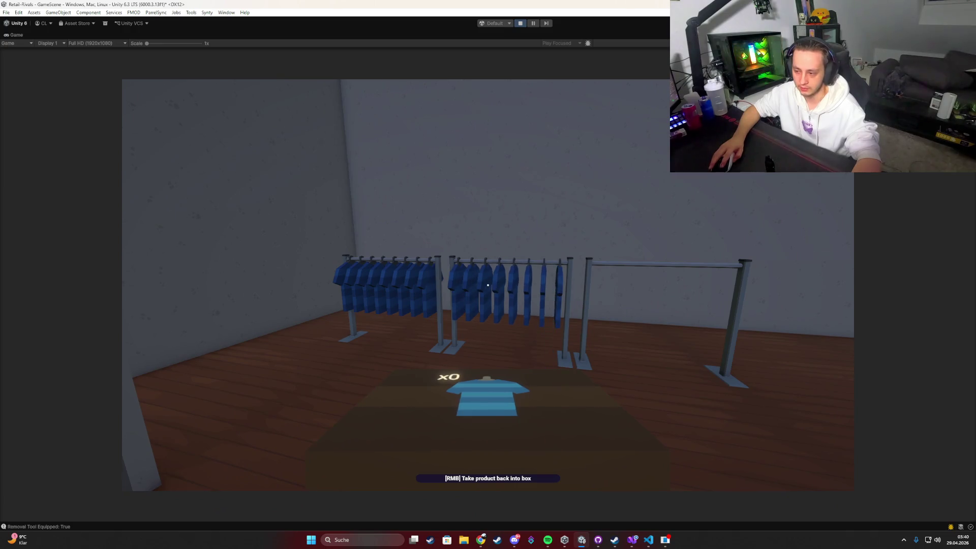
key("w")
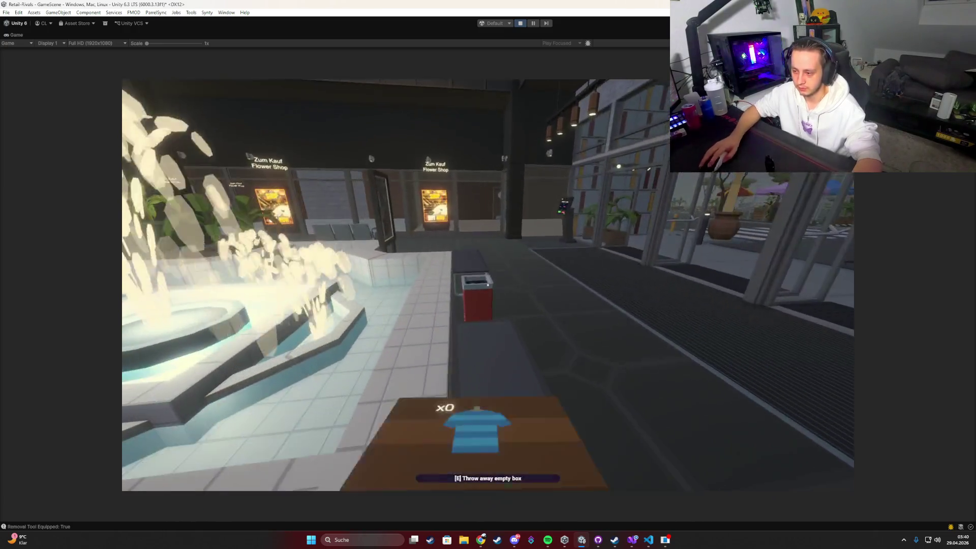
left_click(488, 284)
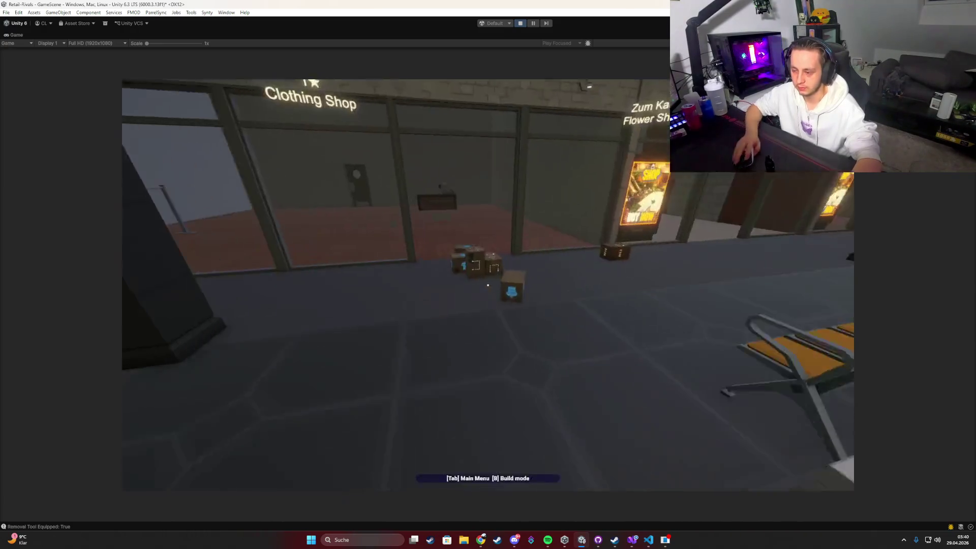
key("w")
left_click(487, 285)
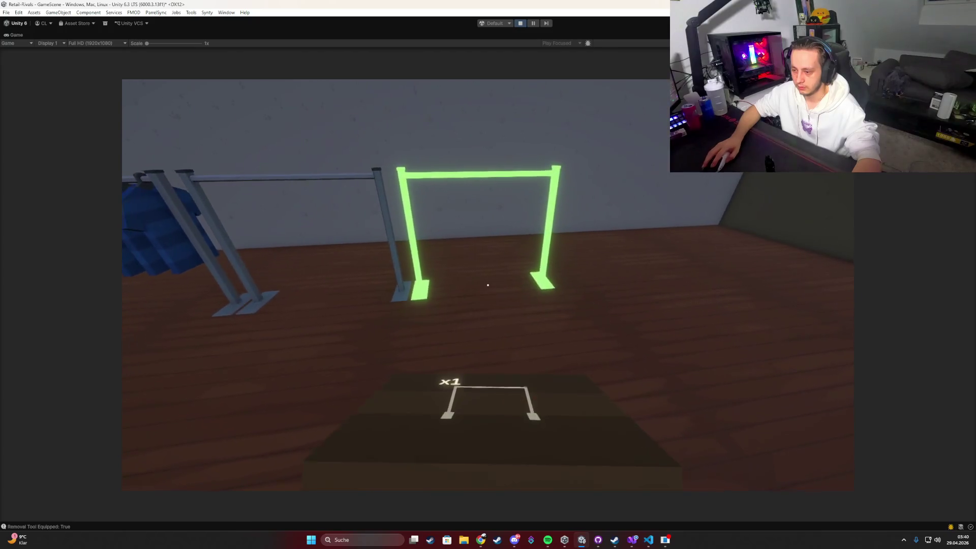
left_click(488, 285)
Fetch another box of blue shirts from the deliveries and hang them on the clothing racks.
key("w")
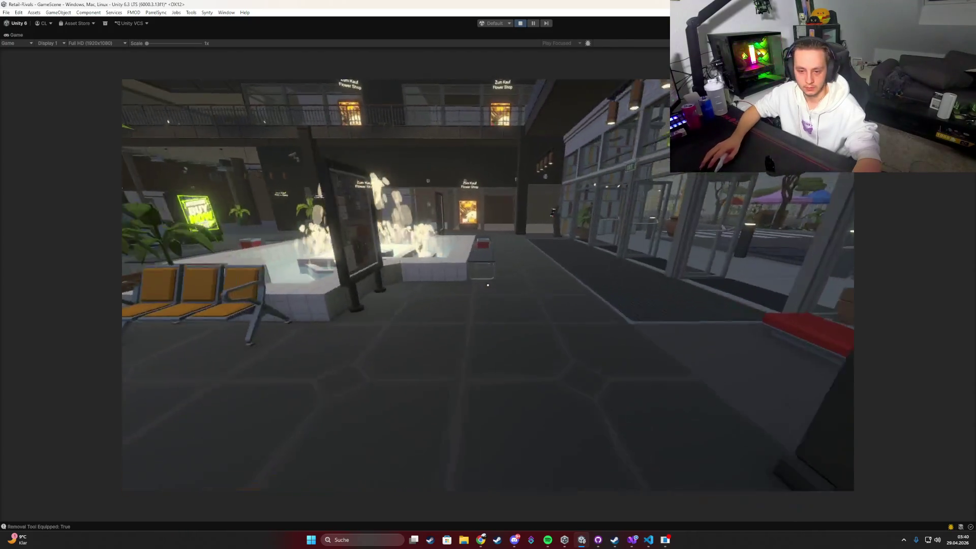
key("w")
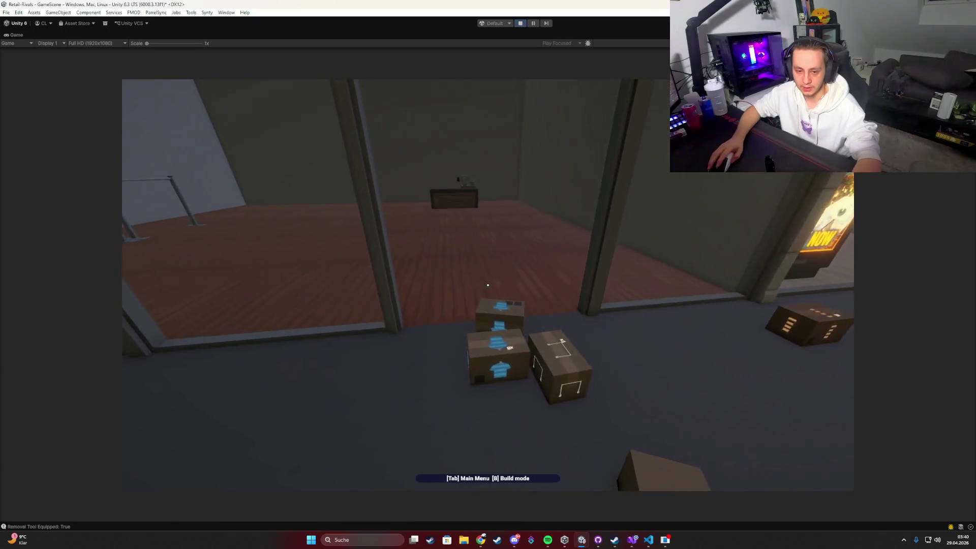
left_click(487, 285)
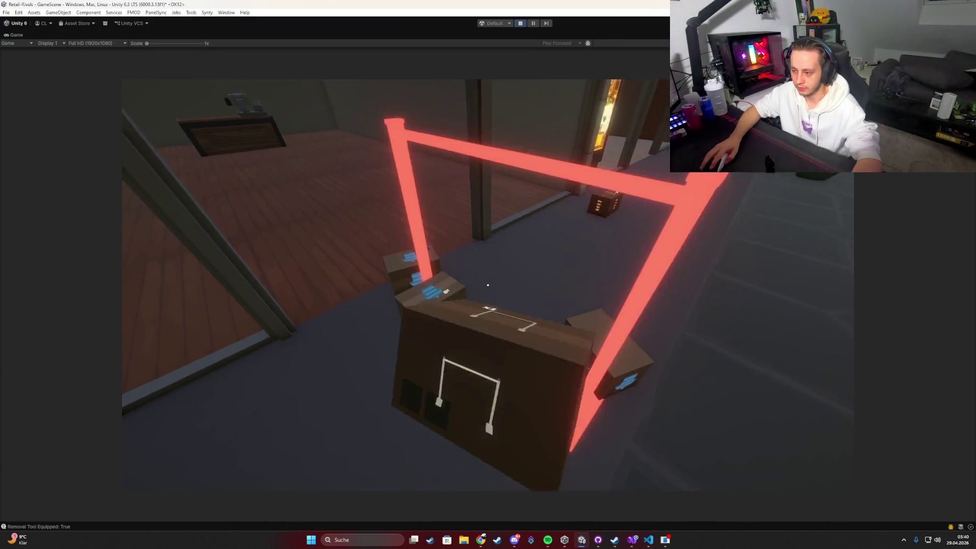
left_click(488, 284)
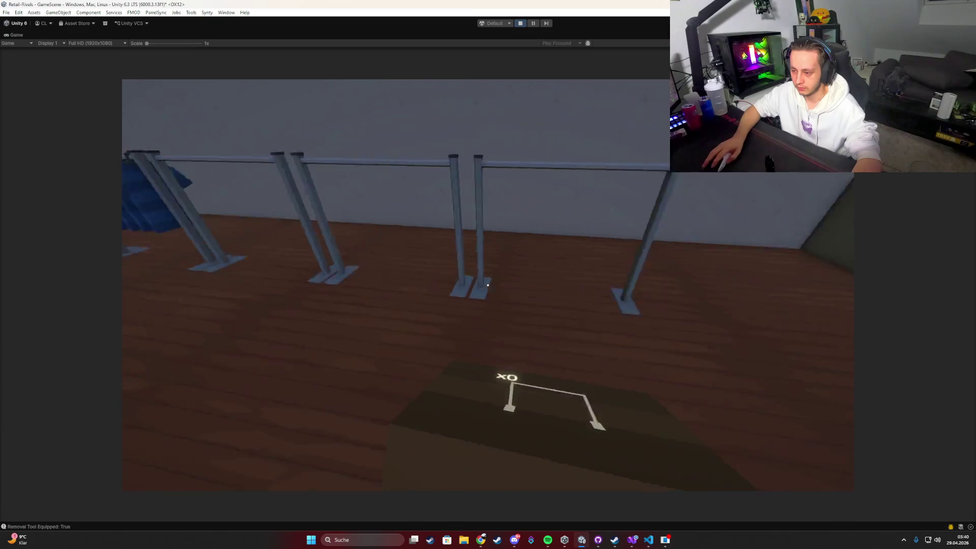
key("w")
left_click(488, 285)
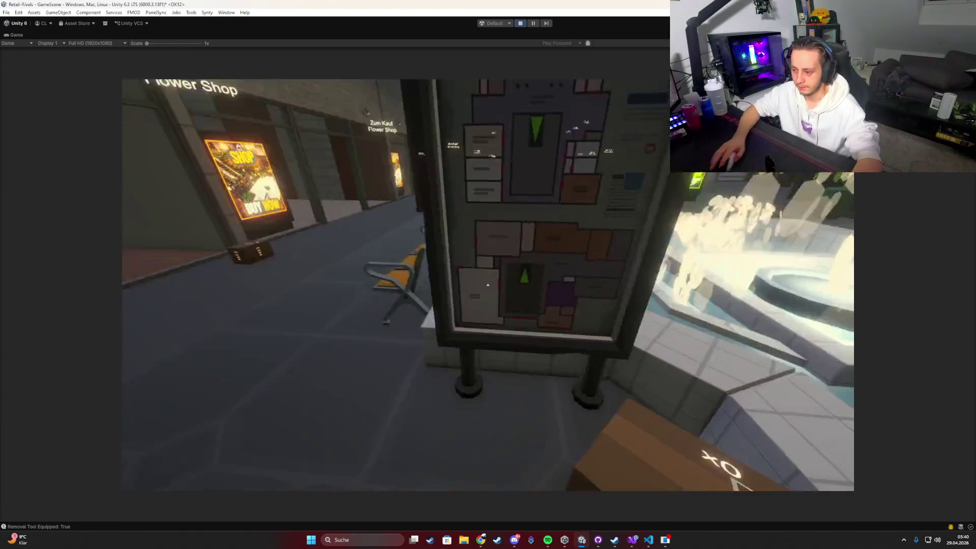
key("w")
left_click(487, 285)
key("w")
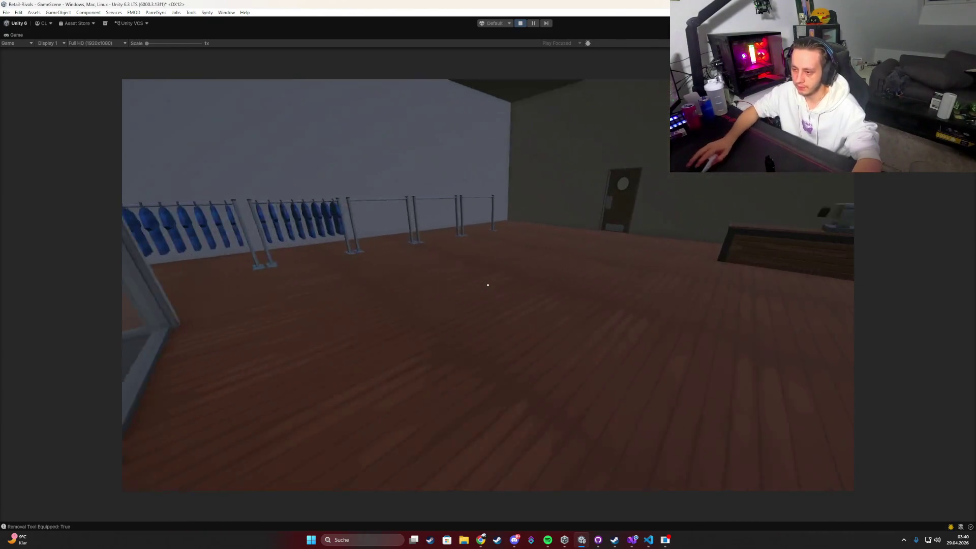
left_click(487, 285)
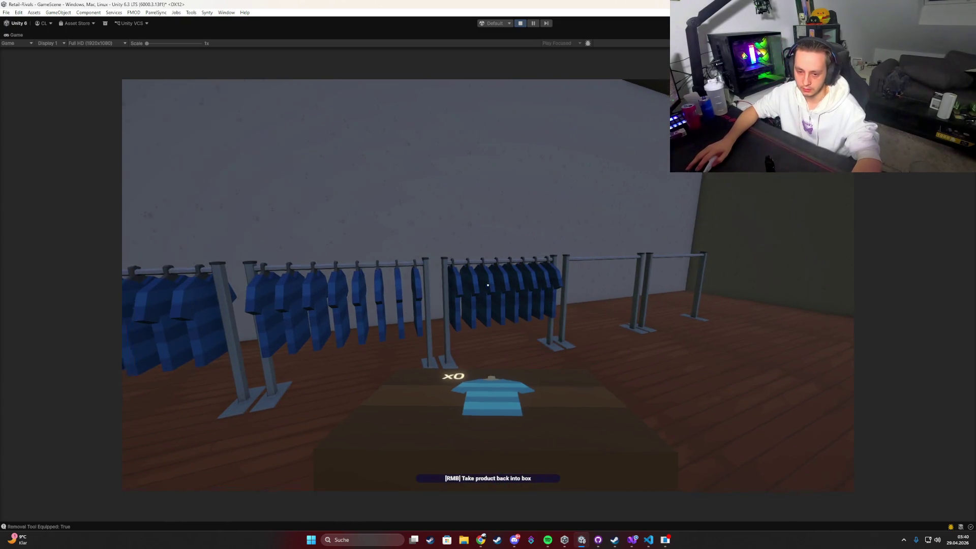
key("w")
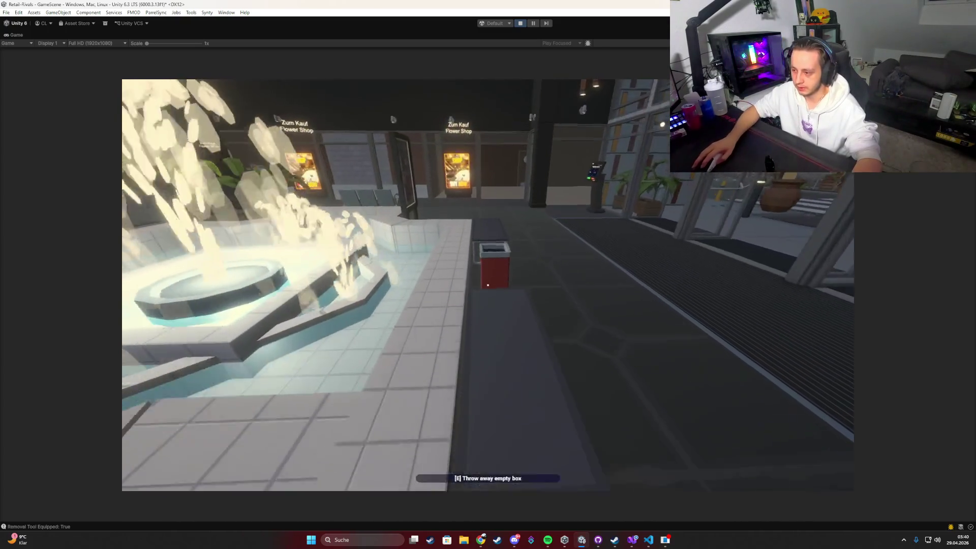
key("e")
key("w")
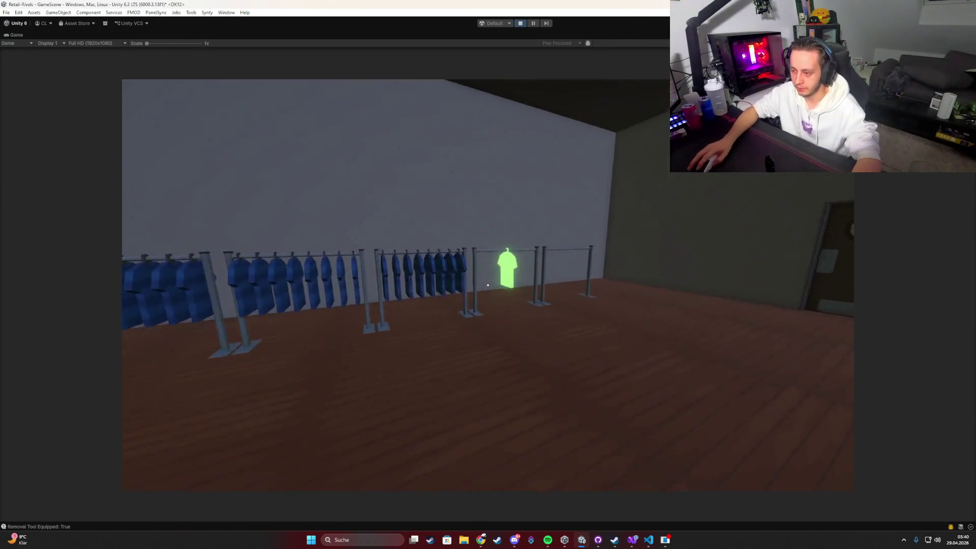
key("s")
left_click(488, 285)
Throw the empty box in the trash bin and drop the remaining shirt box by the bin.
key("w")
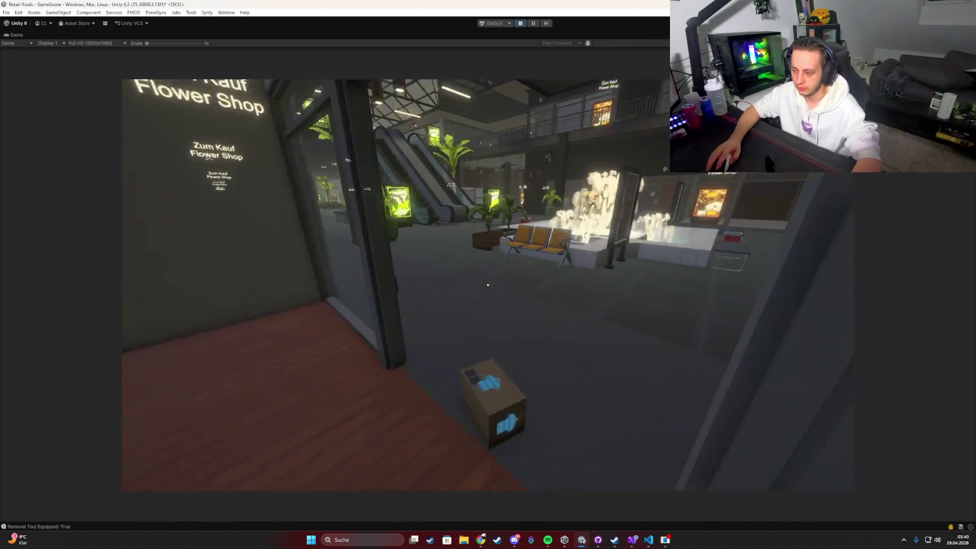
key("e")
key("w")
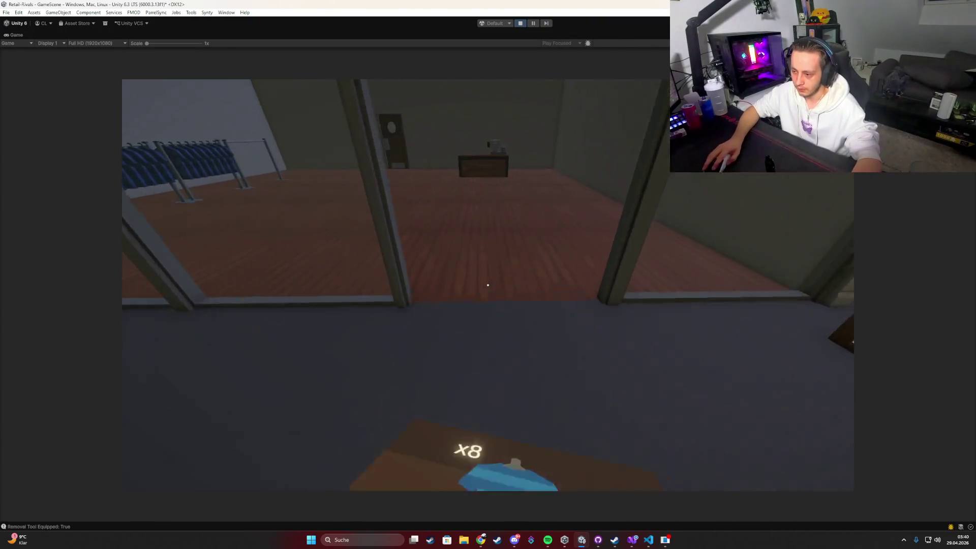
right_click(488, 285)
key("w")
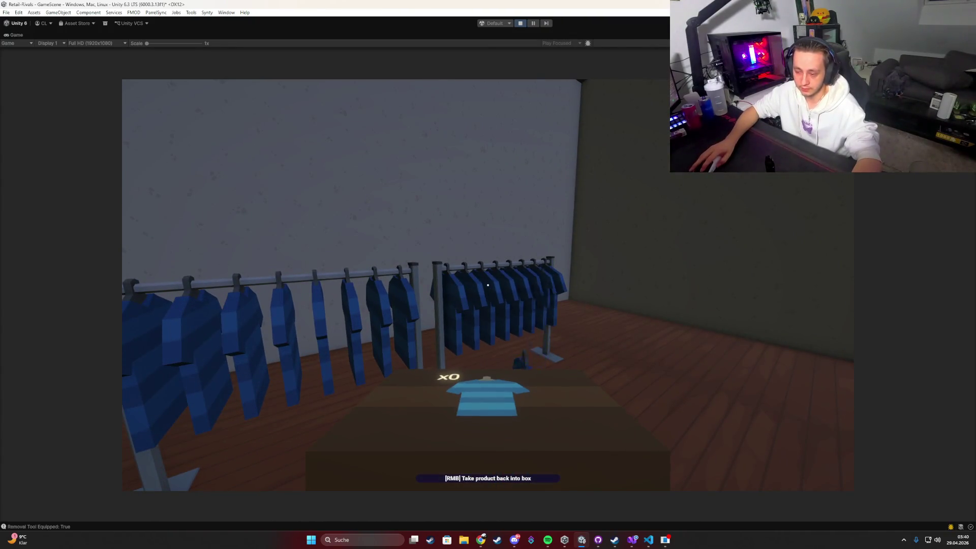
key("w")
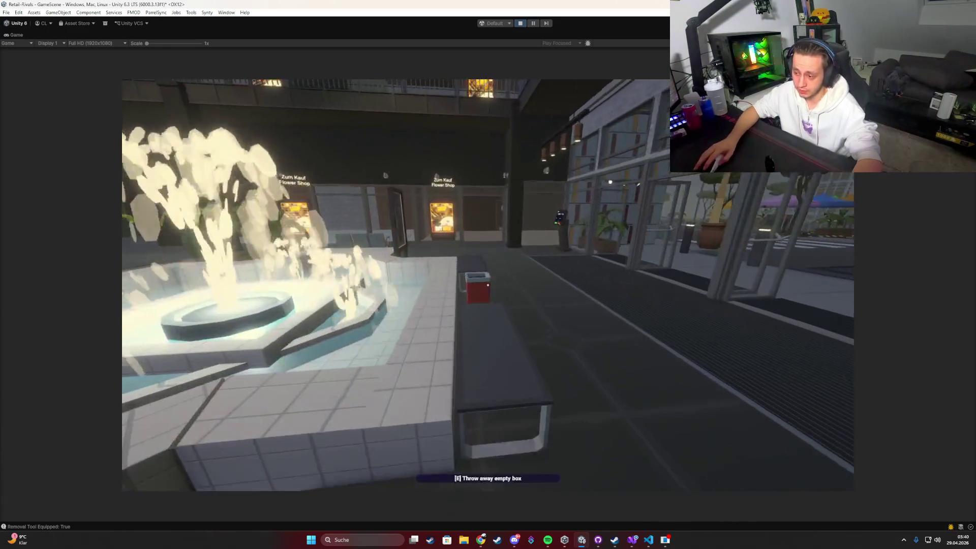
left_click(488, 284)
Place the held storage shelf near the right wall inside the Clothing Shop.
key("w")
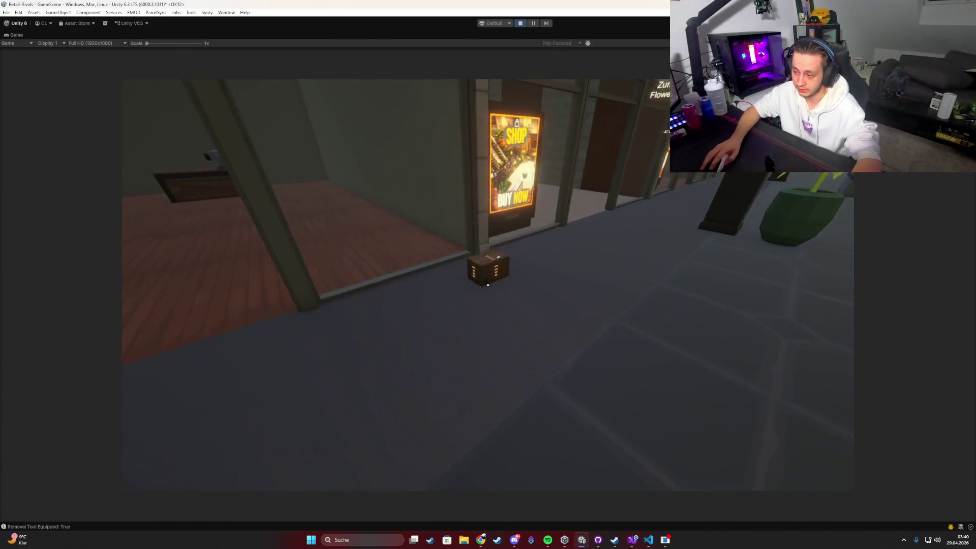
key("w")
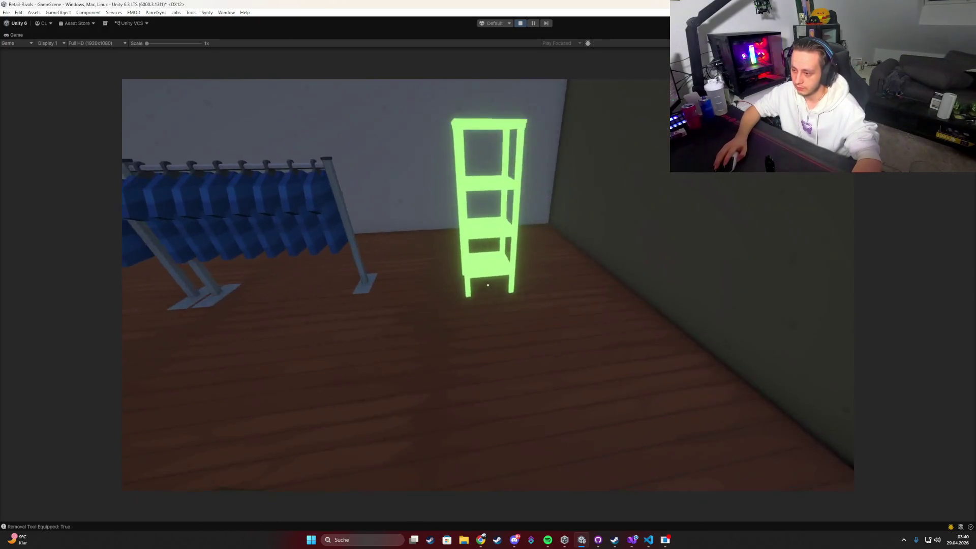
key("w")
left_click(488, 285)
key("d")
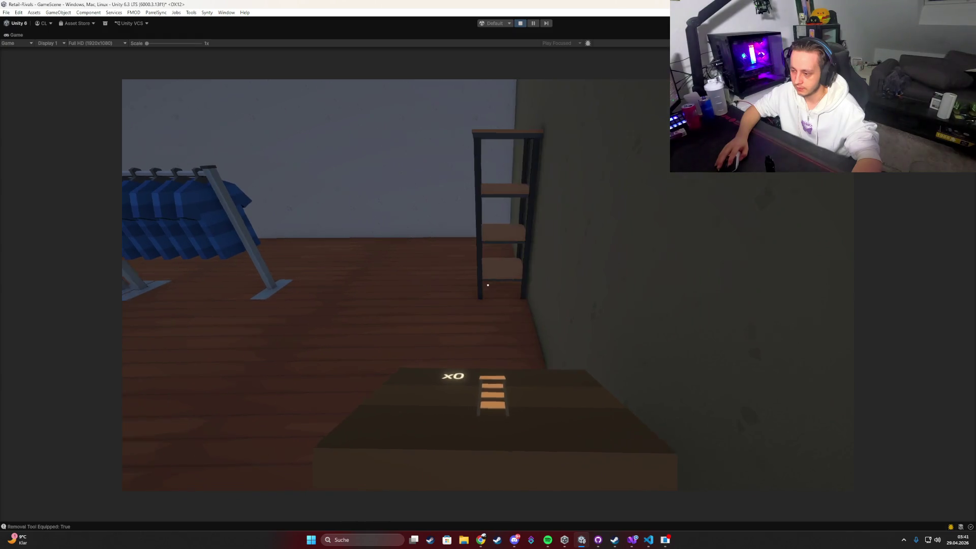
Open and close the Day 1 preparation kiosk, then bring up the in-game main menu.
key("w")
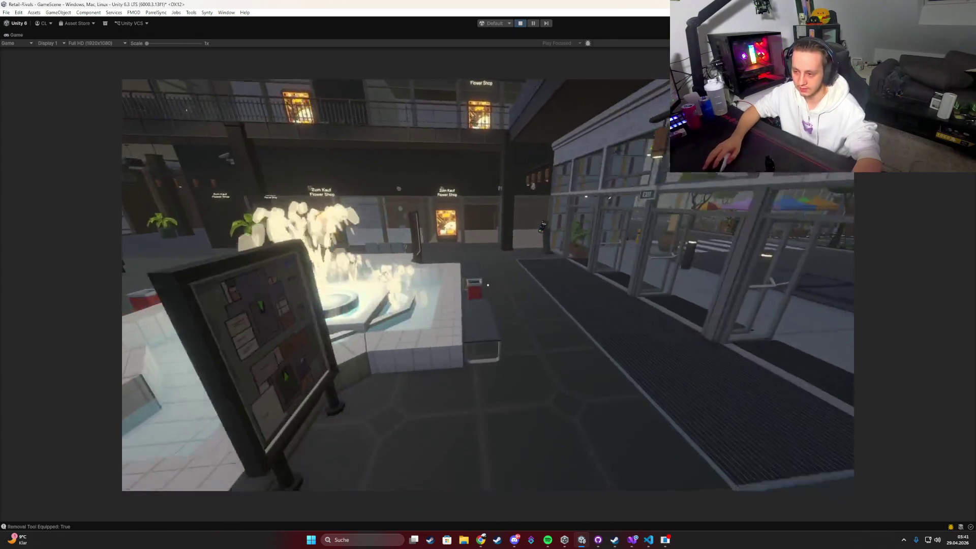
key("w")
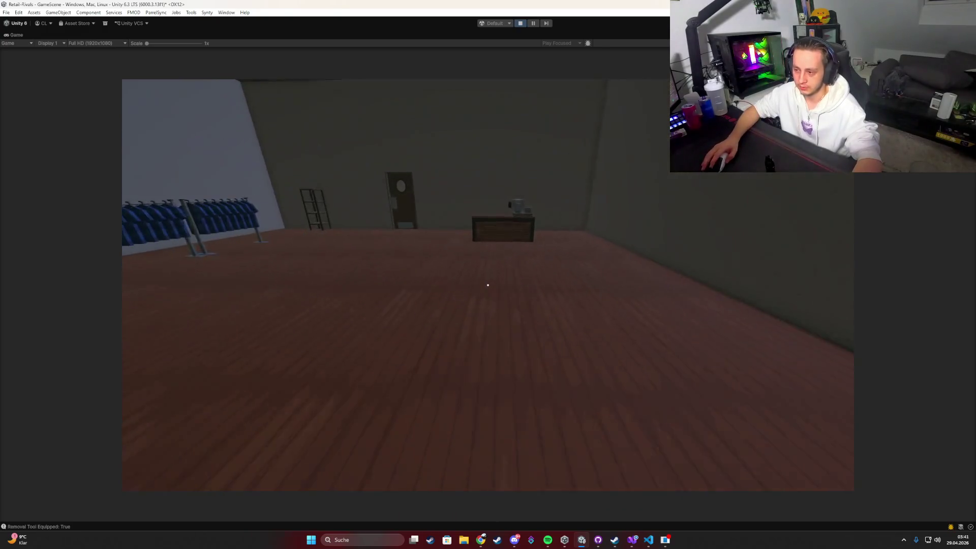
key("w")
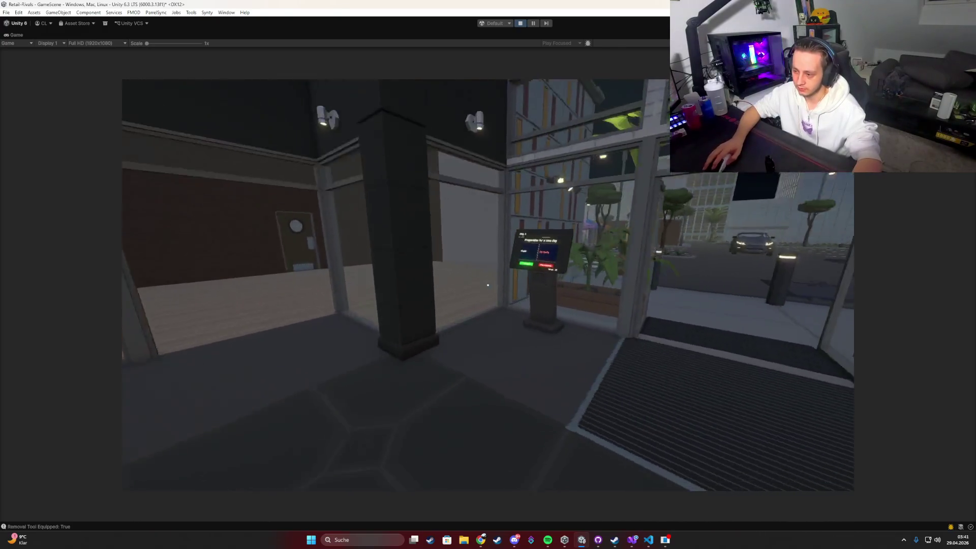
key("e")
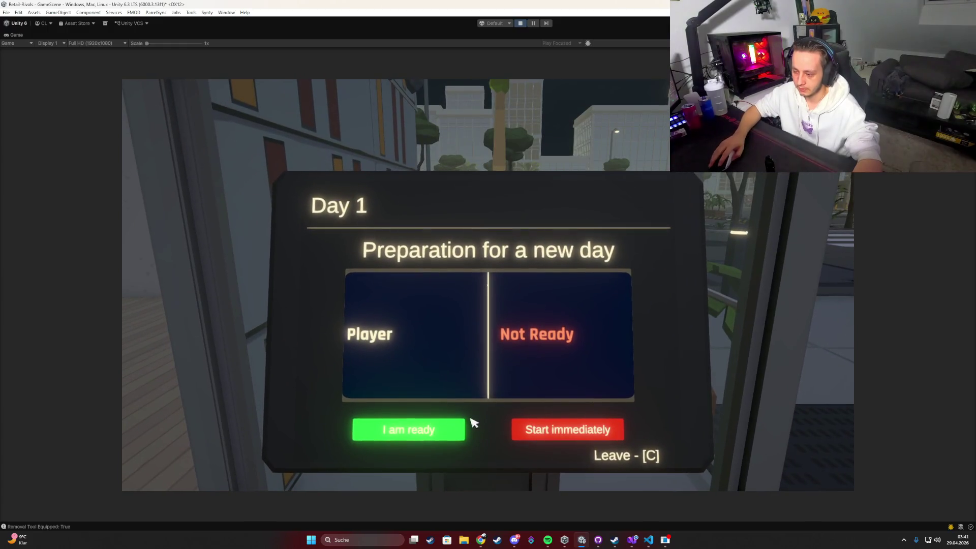
key("c")
key("Tab")
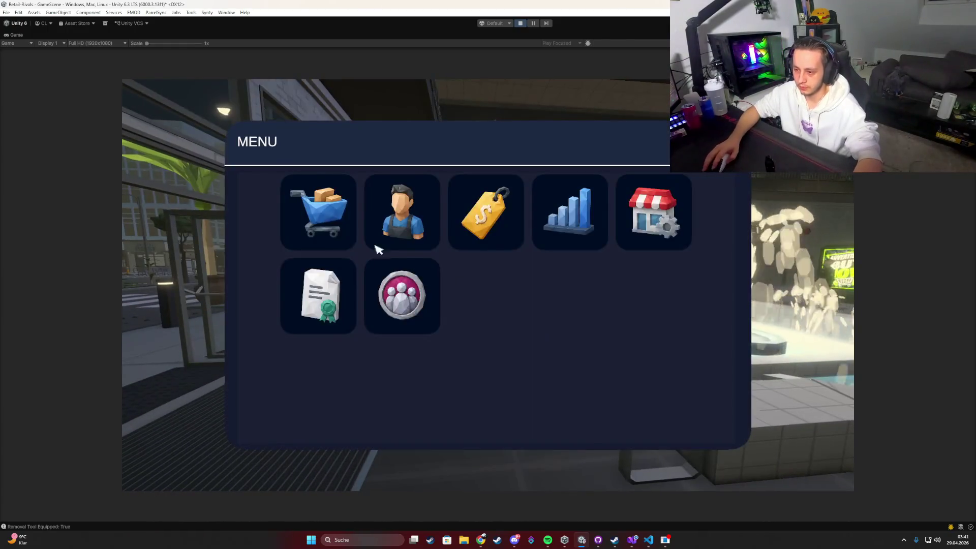
Order the men and women doll and plant decorations for $350 from the display items list.
left_click(320, 212)
left_click(495, 155)
scroll(497, 265, "down", 5)
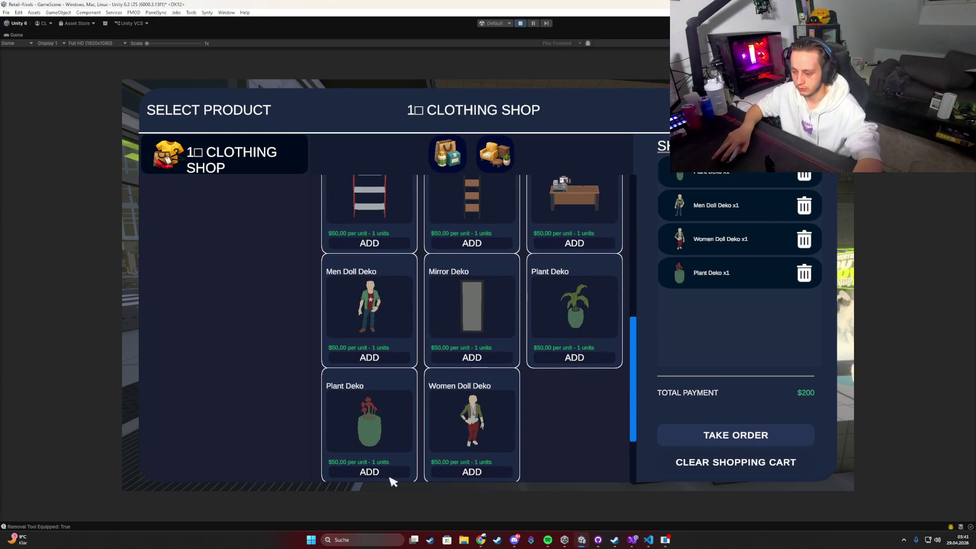
left_click(728, 436)
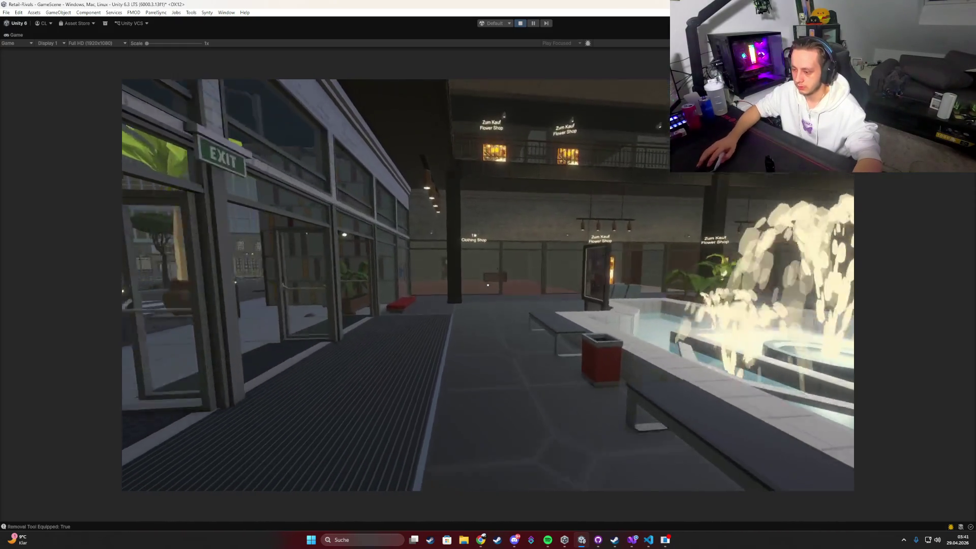
key("Tab")
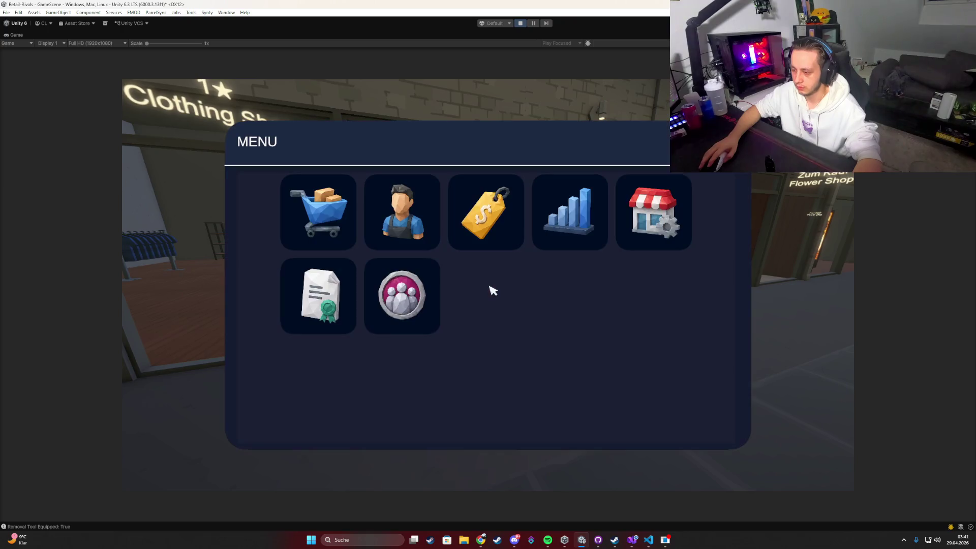
key("Tab")
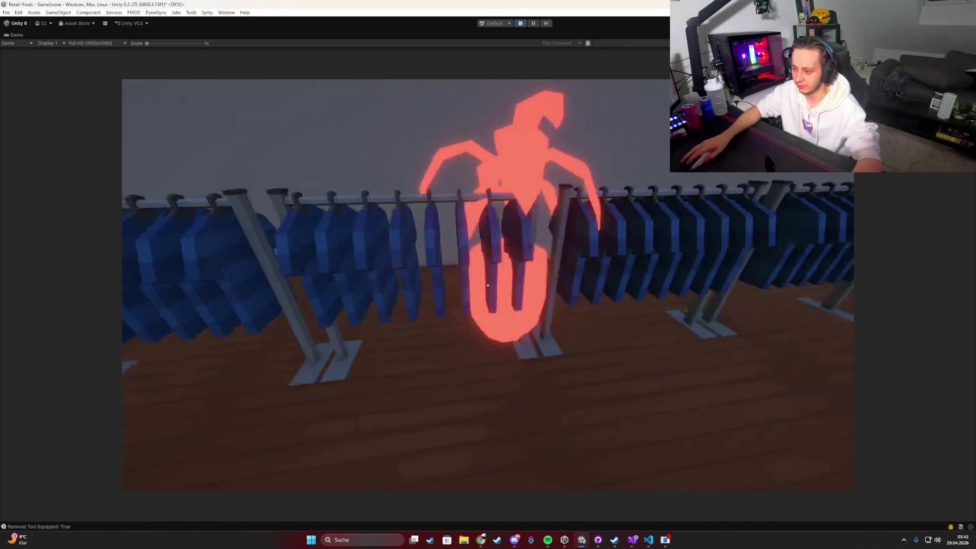
mouse_move(488, 285)
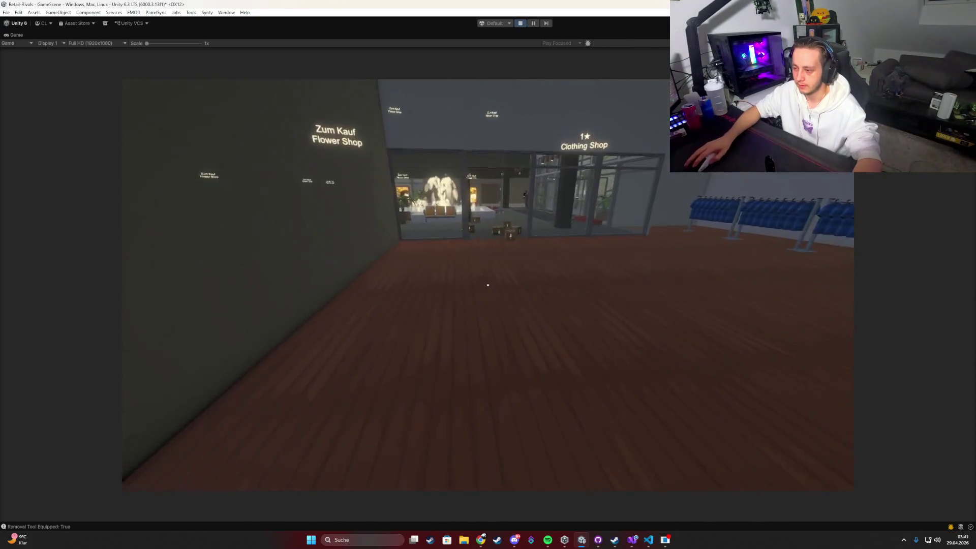
Start placing a doll decoration, then throw the empty delivery box into the mall trash bin.
key("w")
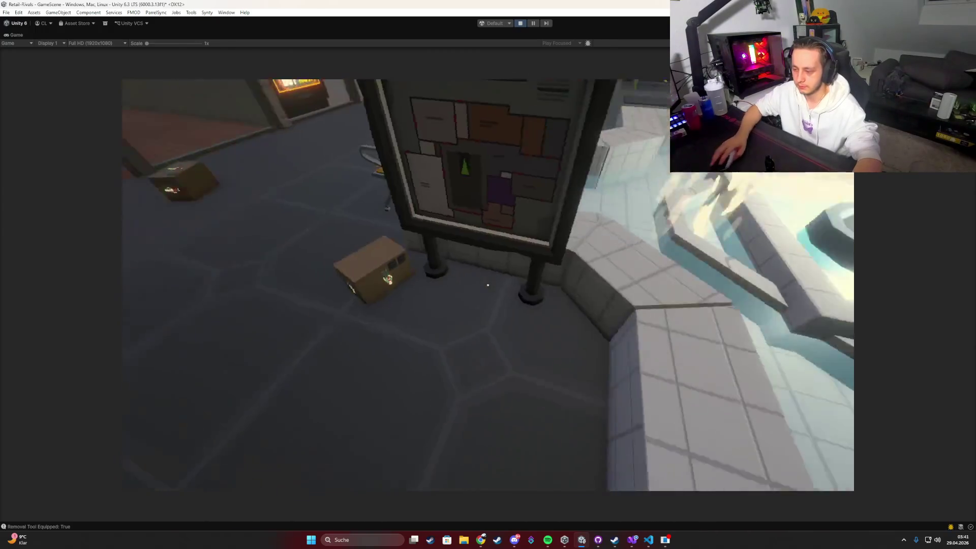
key("b")
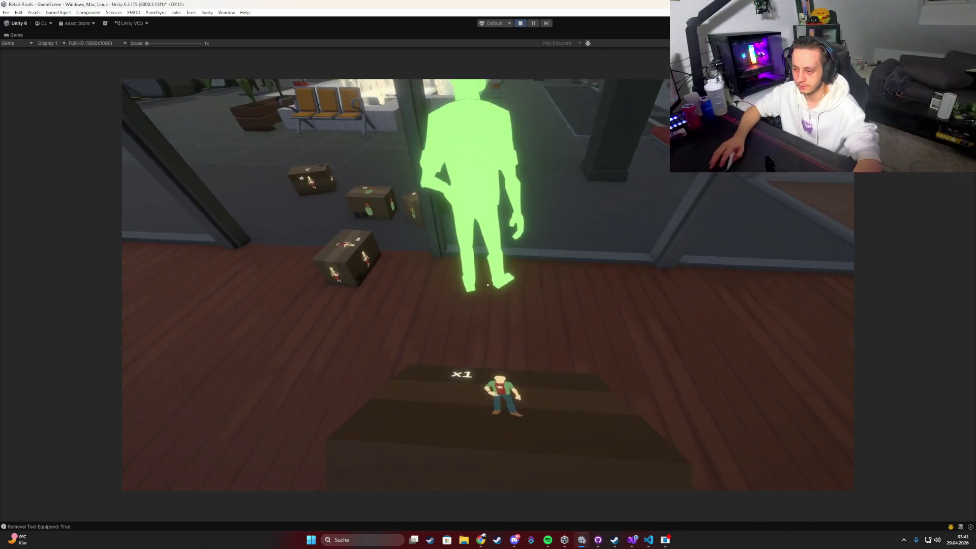
key("b")
key("w")
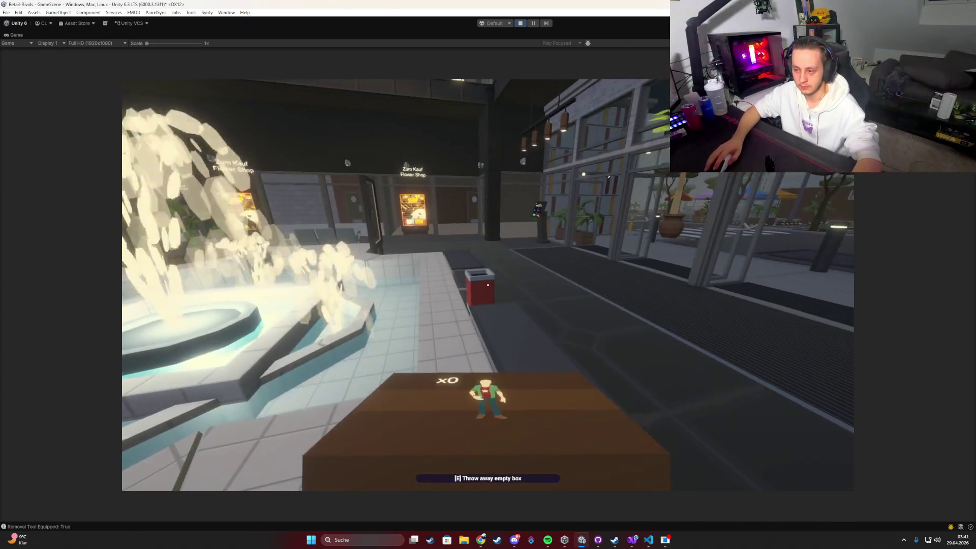
key("e")
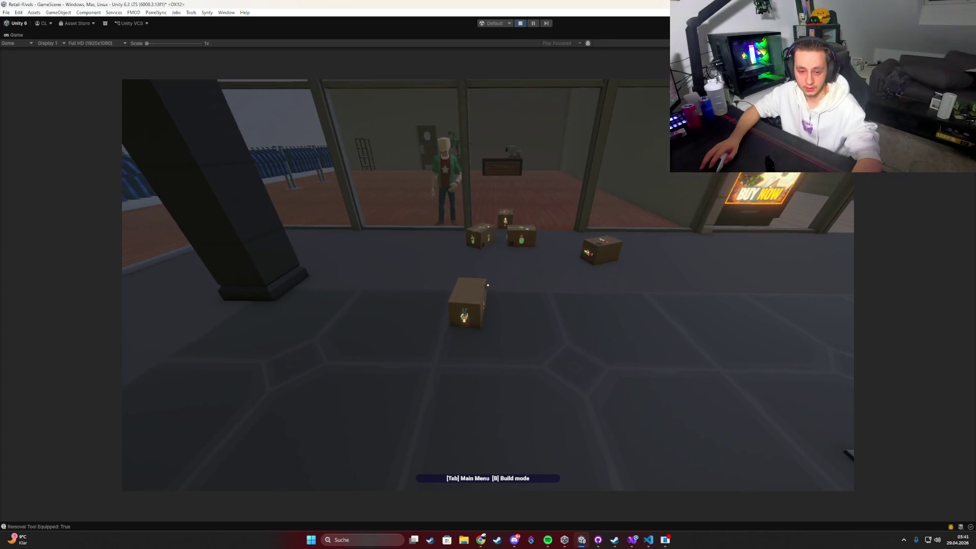
Place the potted plant decoration inside the Clothing Shop in build mode.
key("w")
key("b")
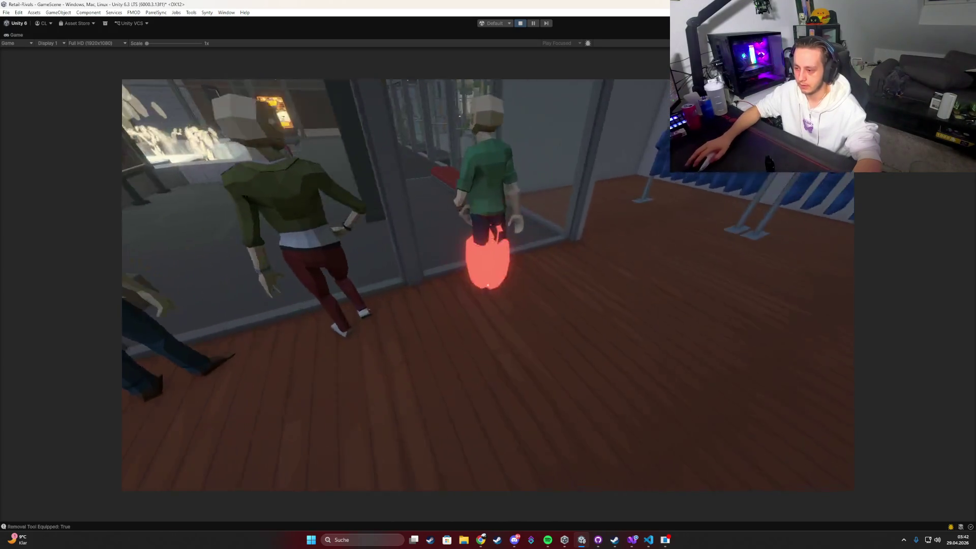
left_click(488, 285)
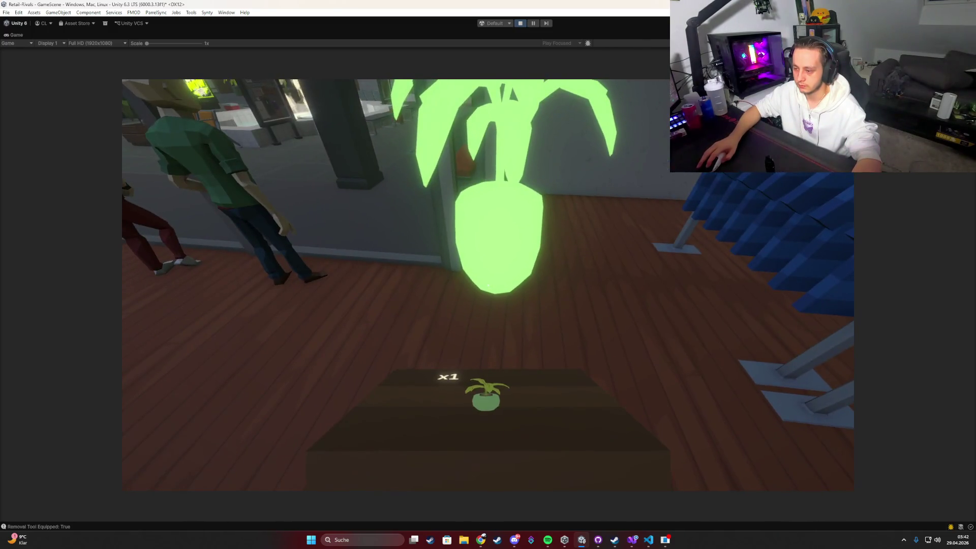
key("w")
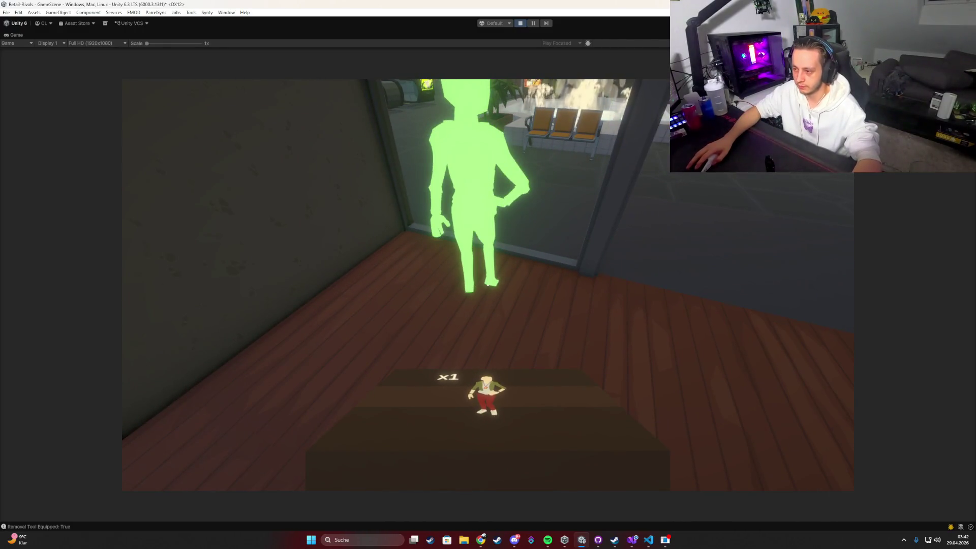
key("w")
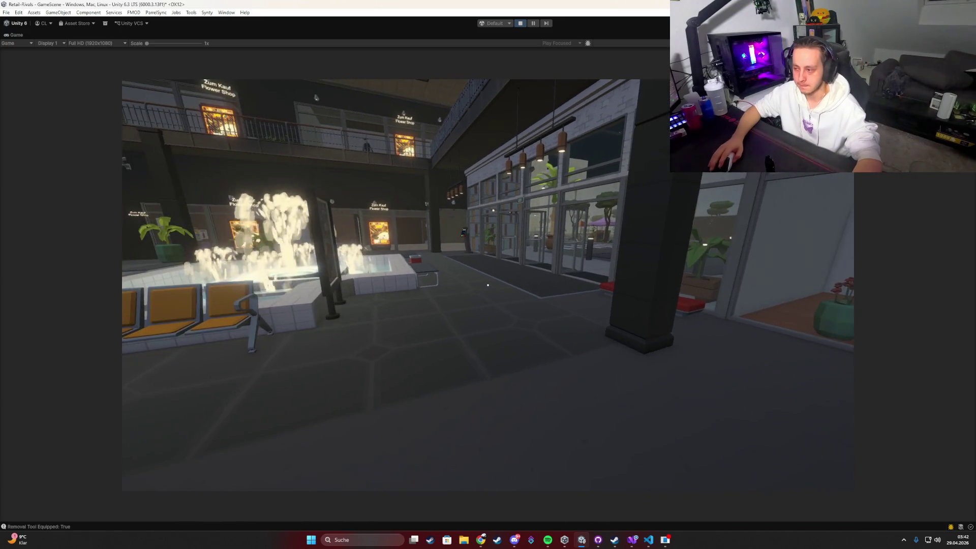
Mark the player as ready for Day 1 at the preparation kiosk.
key("w")
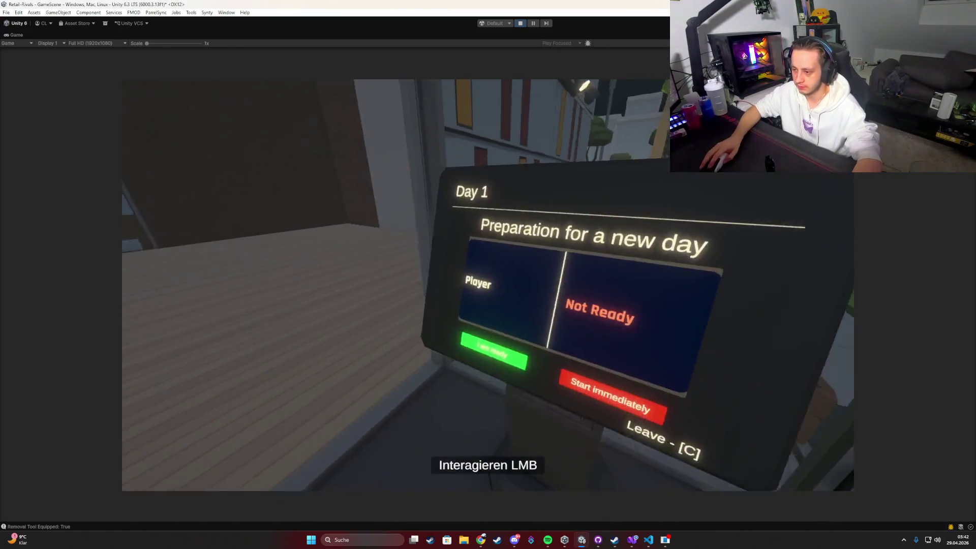
left_click(488, 285)
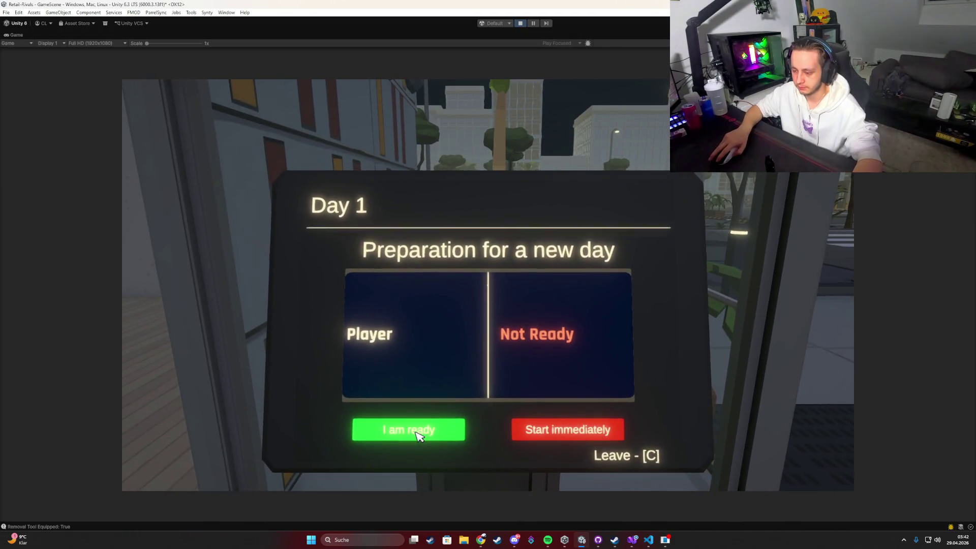
left_click(422, 429)
mouse_move(488, 286)
Take position behind the Clothing Shop register and begin charging the first customer's card.
key("w")
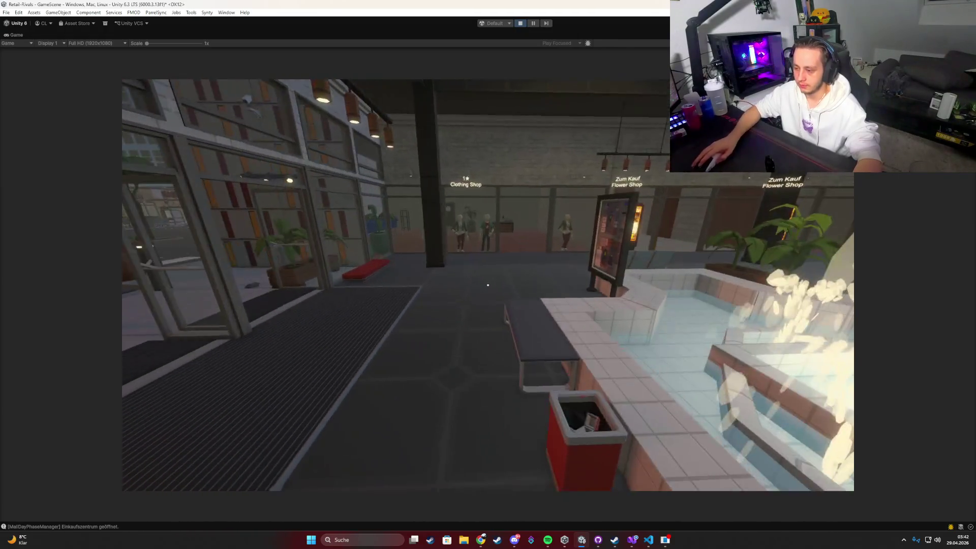
key("w")
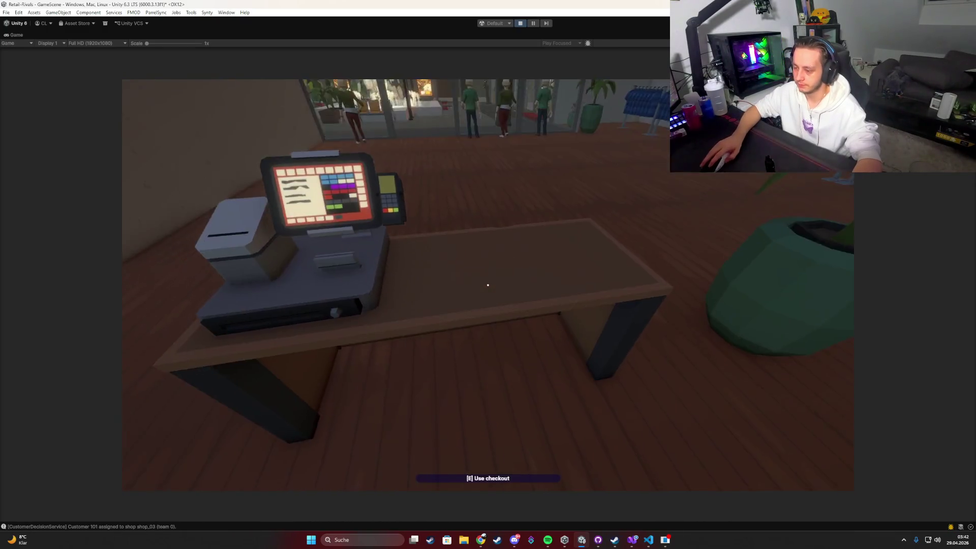
key("e")
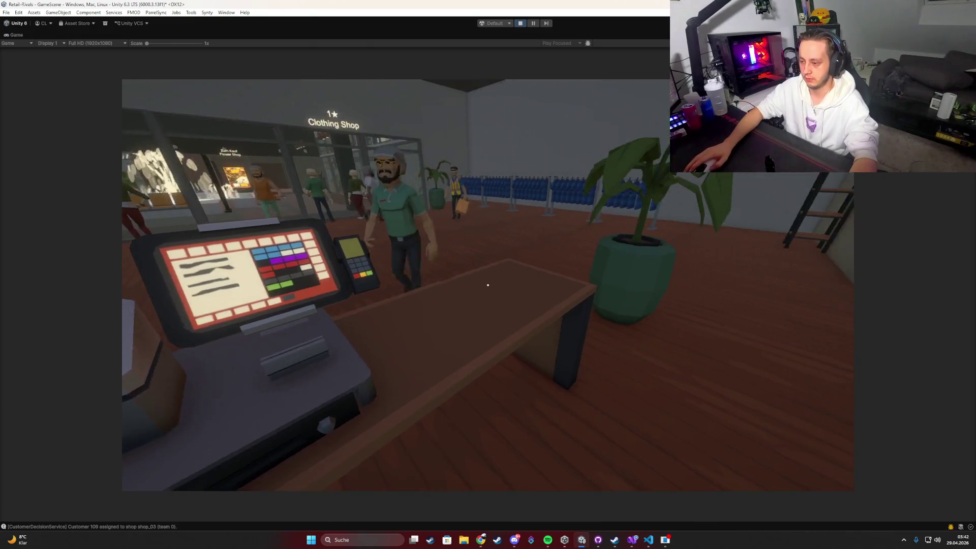
left_click(488, 285)
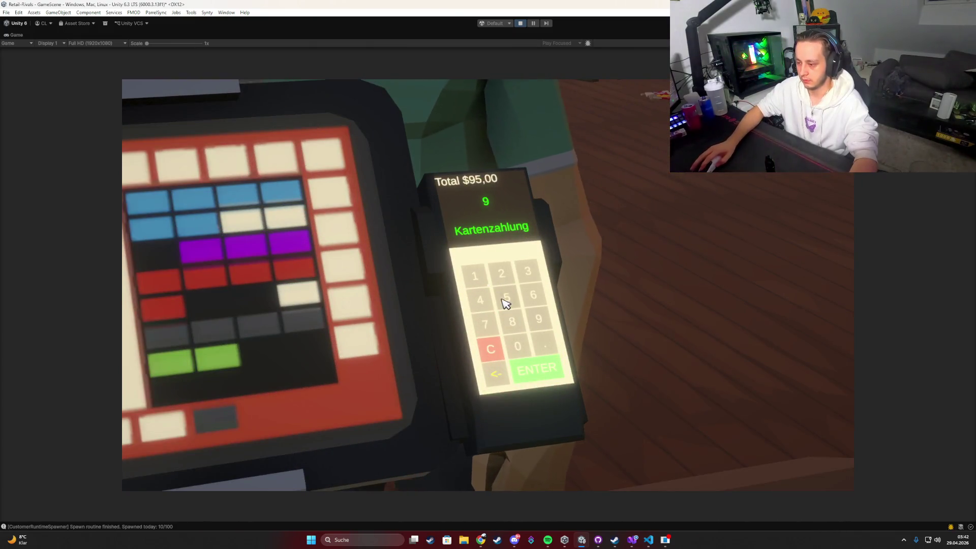
Charge the first customer 95 on the card terminal and hand out change.
key("Escape")
left_click(488, 285)
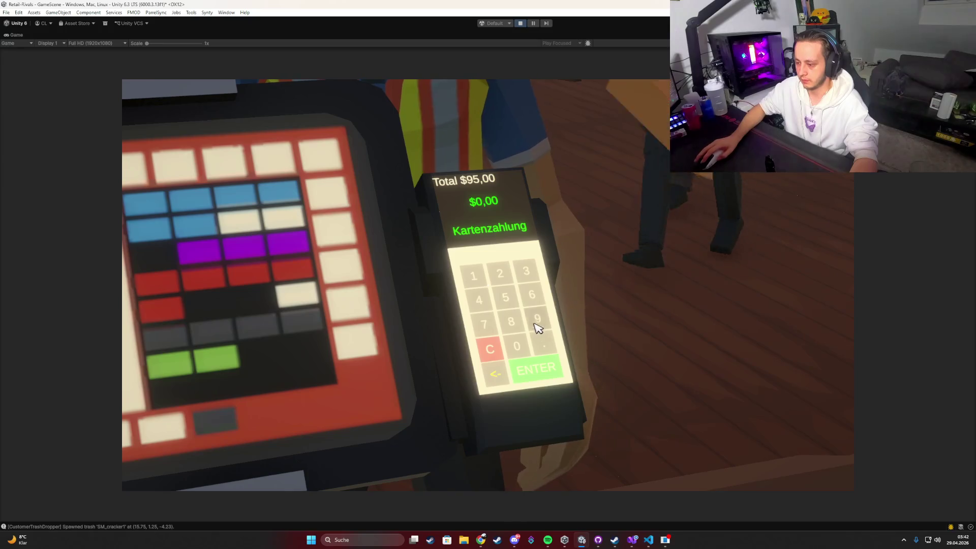
left_click(537, 387)
left_click(488, 286)
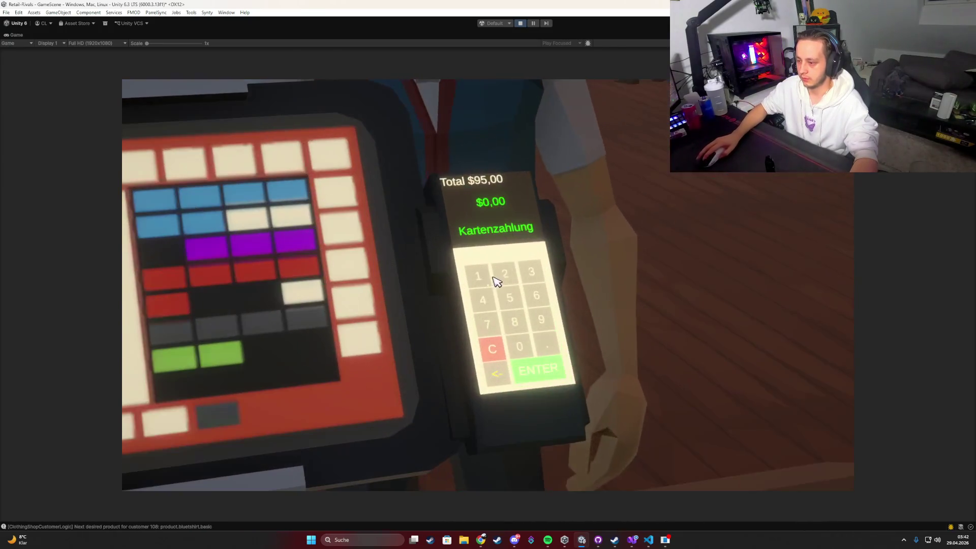
key("Escape")
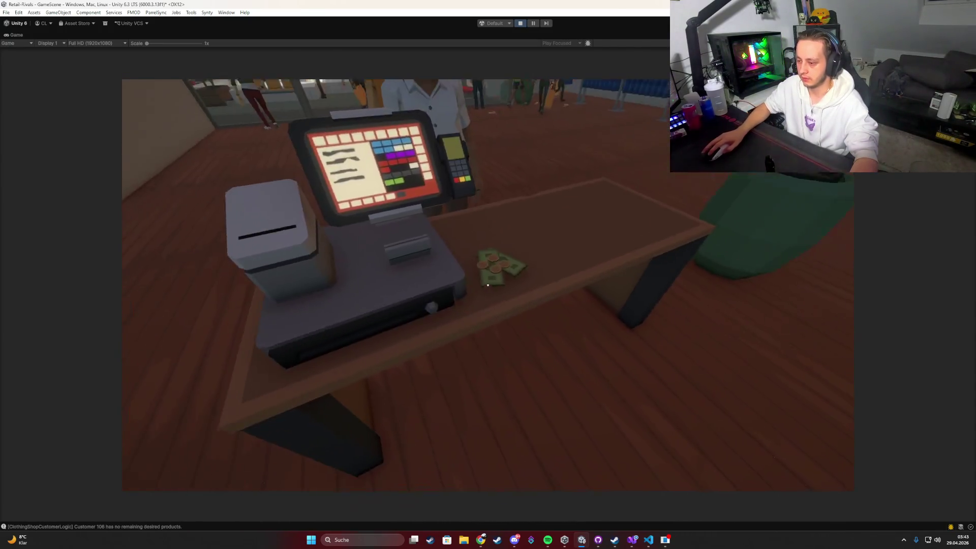
left_click(488, 285)
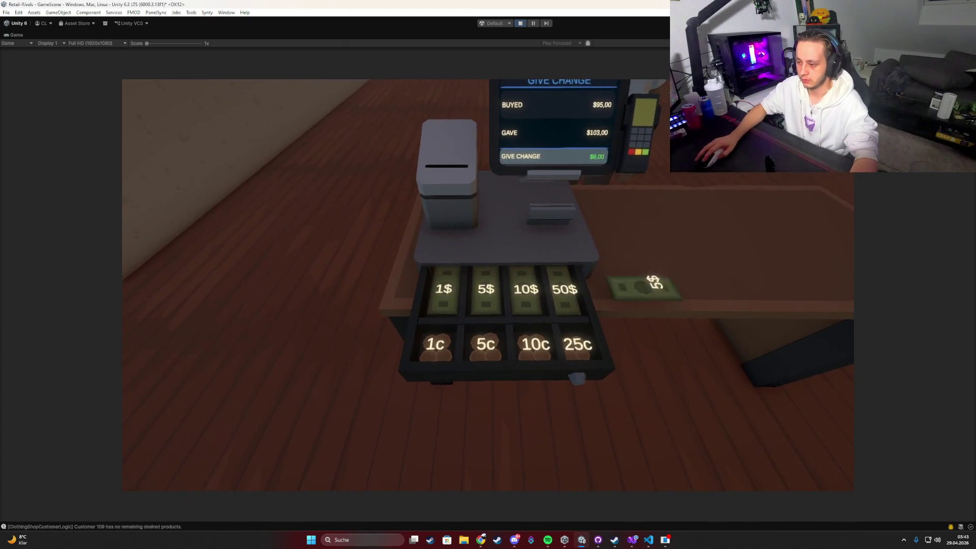
key("Escape")
Serve the next customer, giving change including a $10 bill from the cash drawer.
left_click(488, 285)
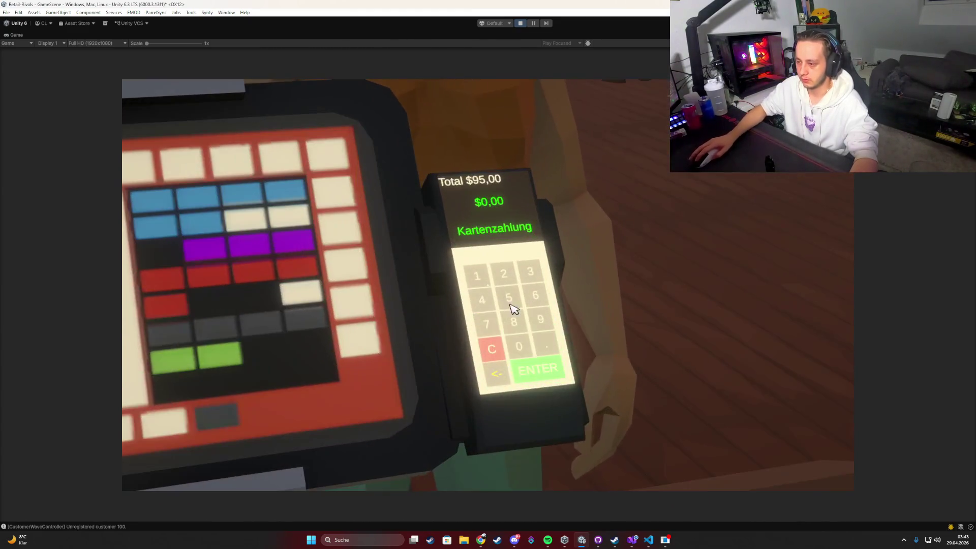
key("Escape")
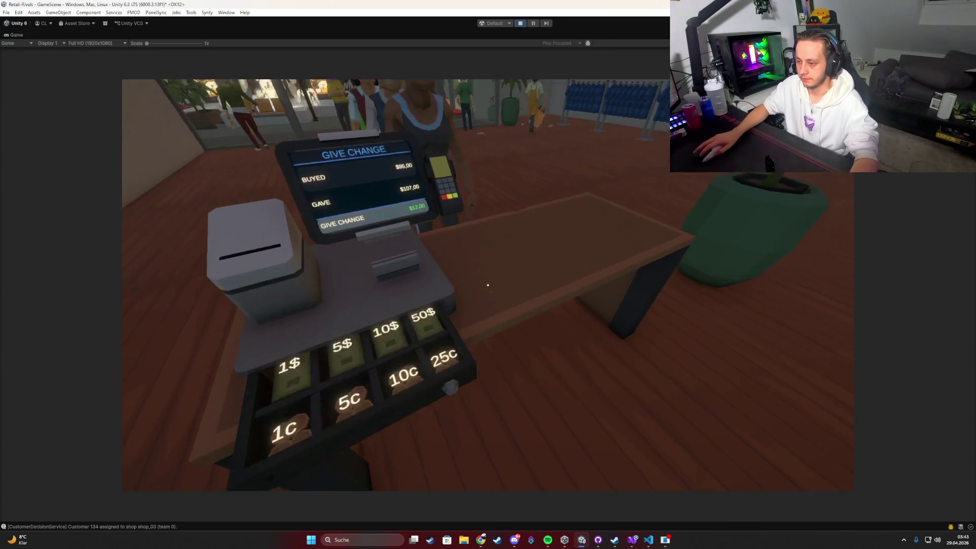
left_click(488, 285)
left_click(534, 290)
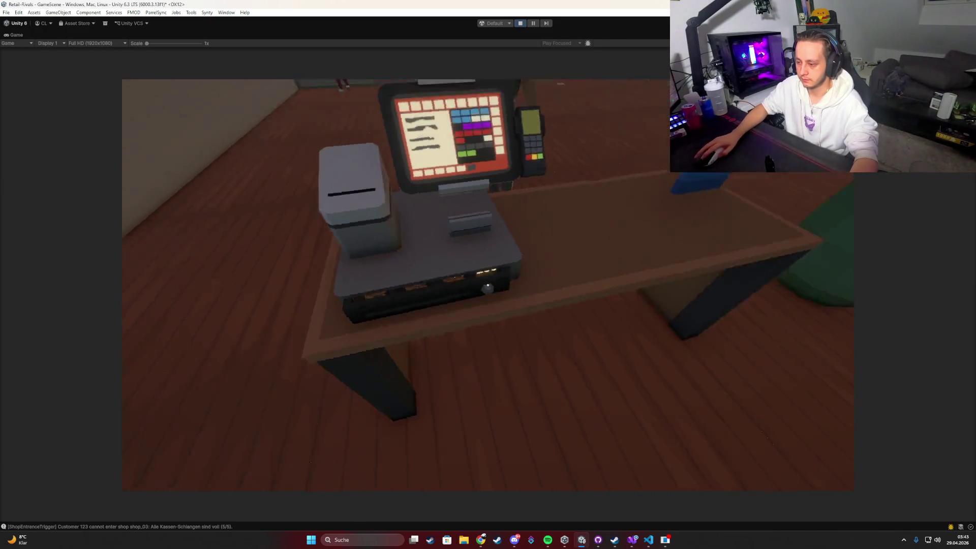
left_click(488, 285)
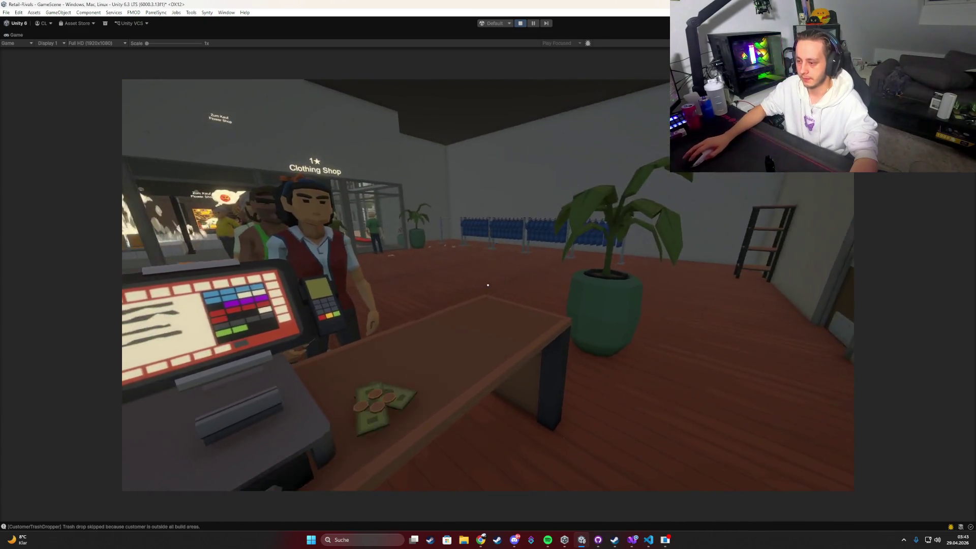
left_click(488, 286)
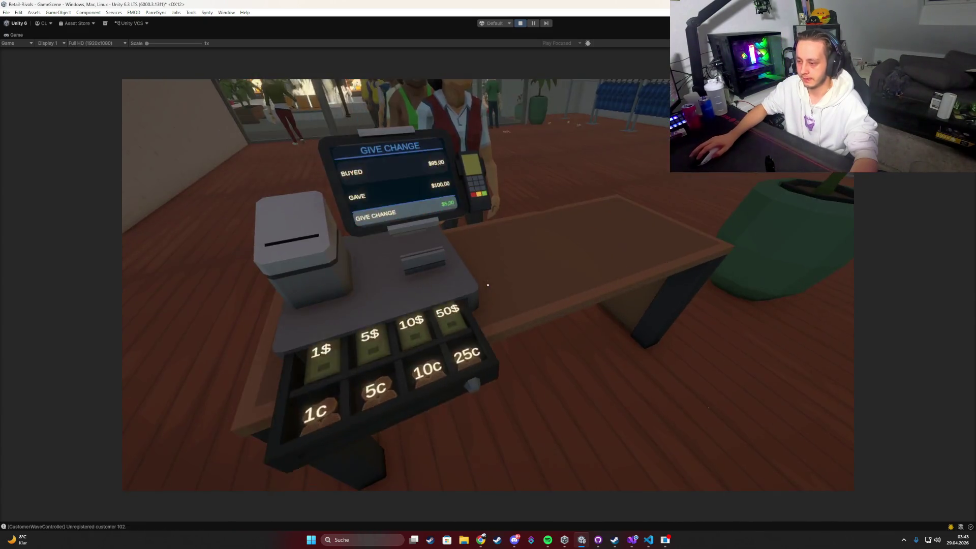
left_click(488, 285)
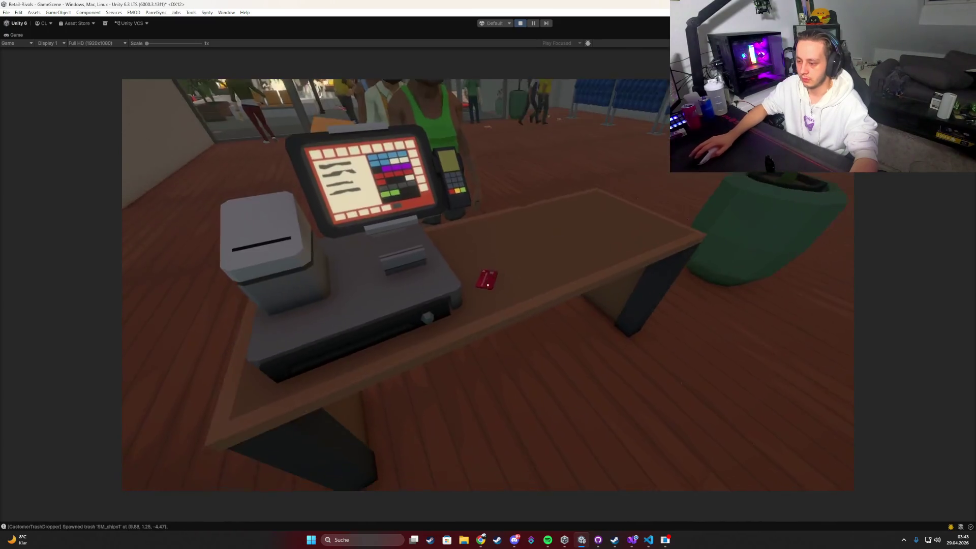
Serve the next customer, handing out coin change from the cash drawer.
left_click(488, 285)
key("Return")
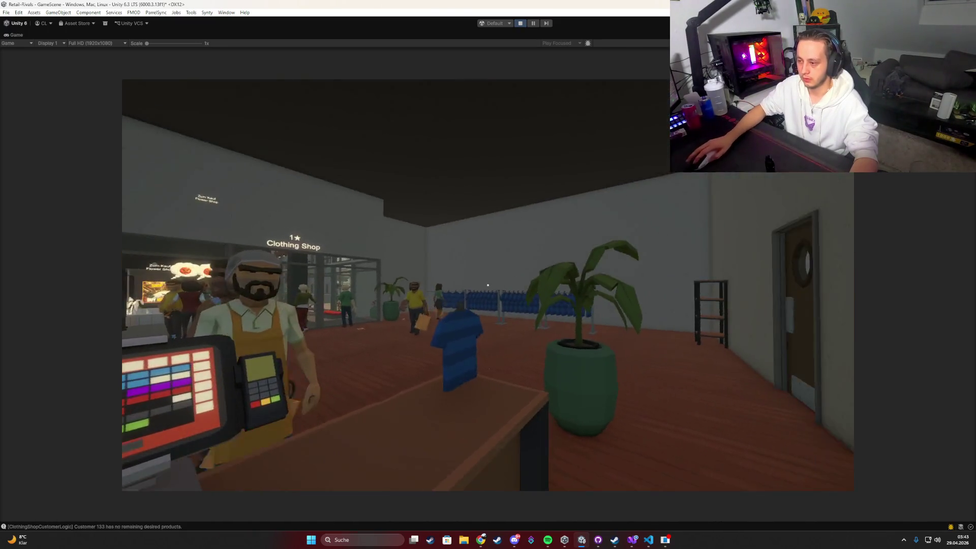
left_click(488, 285)
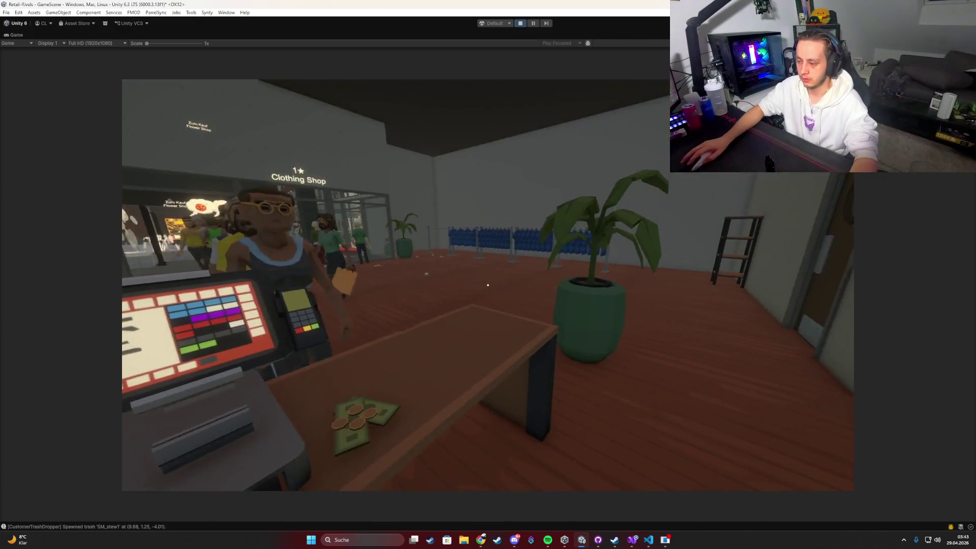
left_click(488, 285)
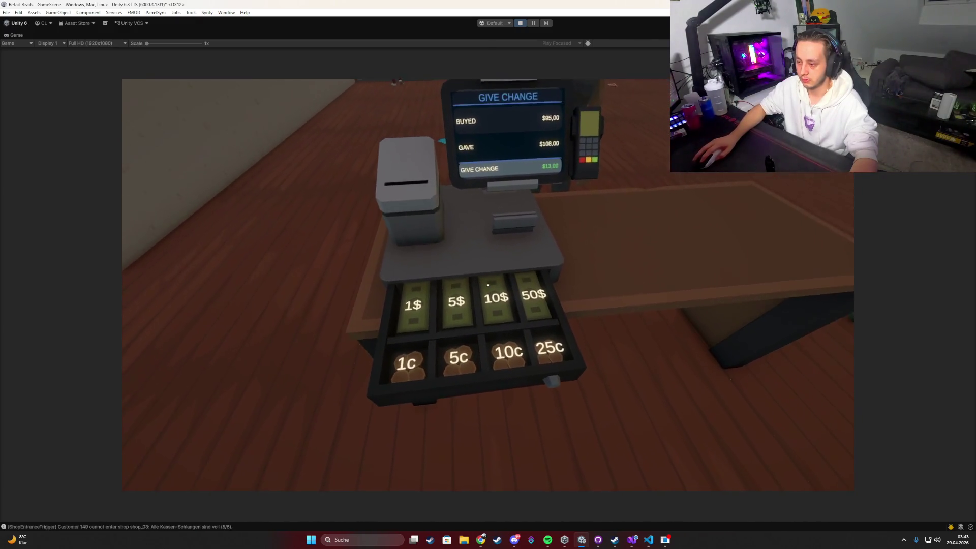
left_click(488, 285)
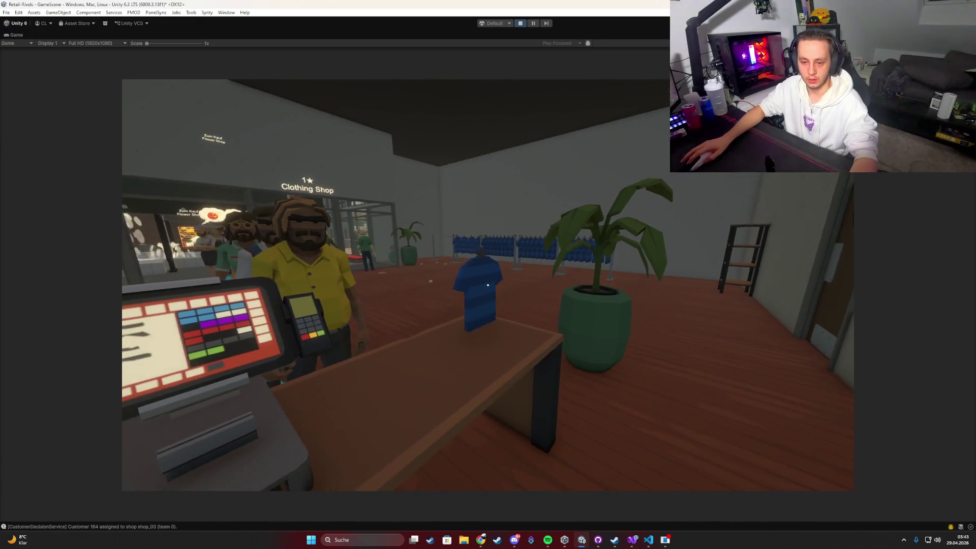
Scan the blue shirt and confirm the customer's card payment on the keypad.
left_click(488, 286)
left_click(488, 285)
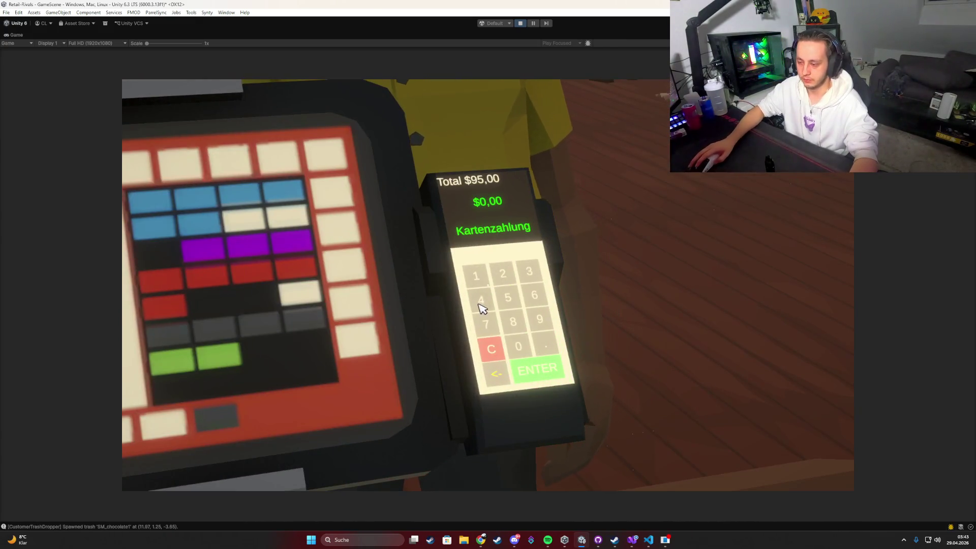
key("Escape")
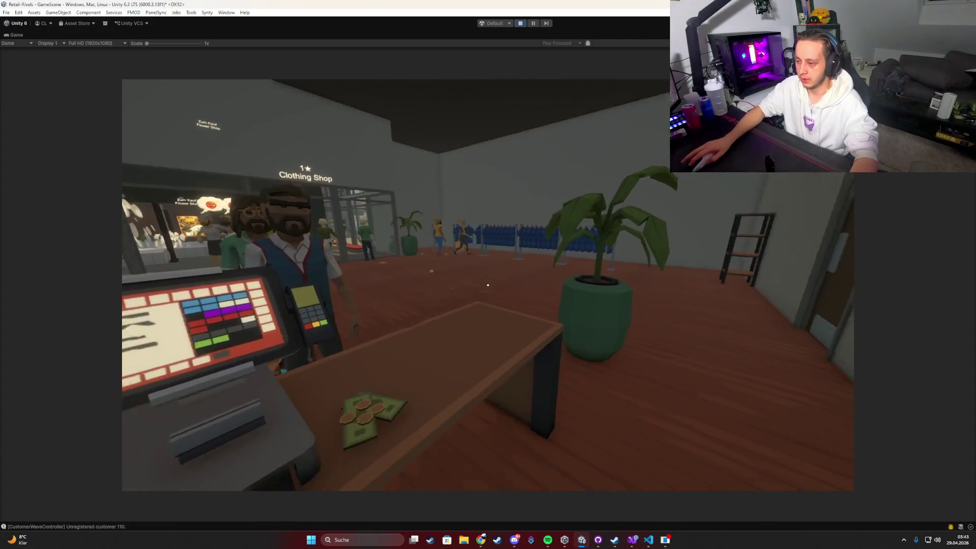
left_click(488, 285)
key("Escape")
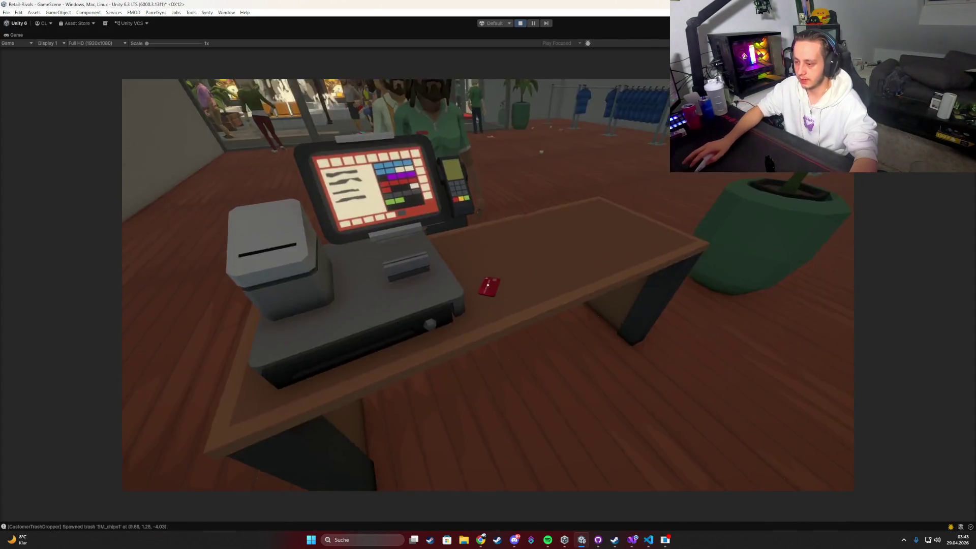
left_click(488, 285)
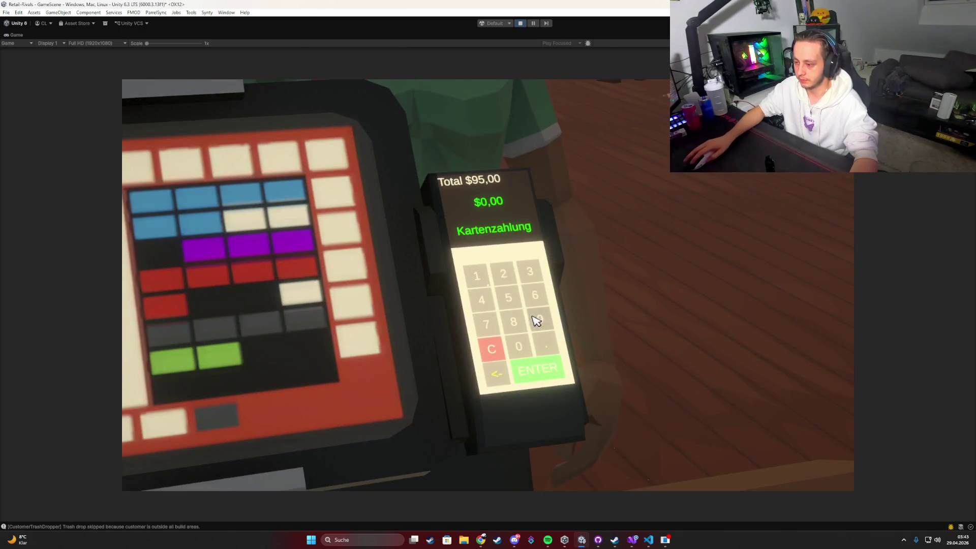
left_click(531, 373)
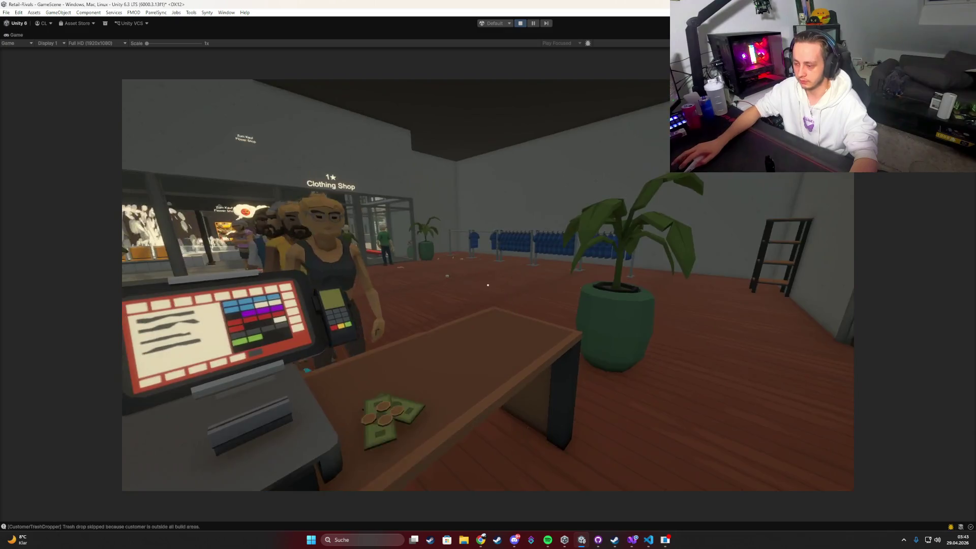
Take a cash payment, then confirm another card payment on the terminal keypad.
left_click(488, 285)
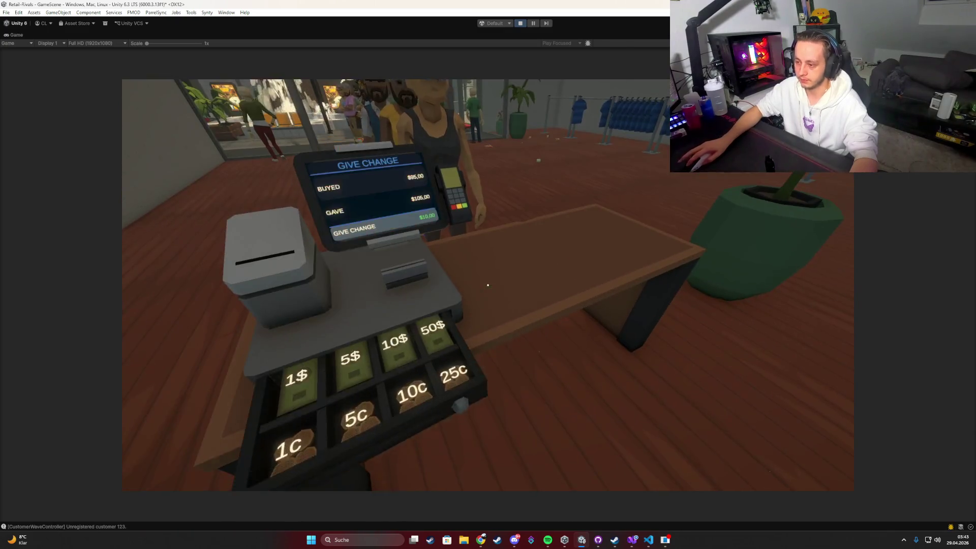
key("Escape")
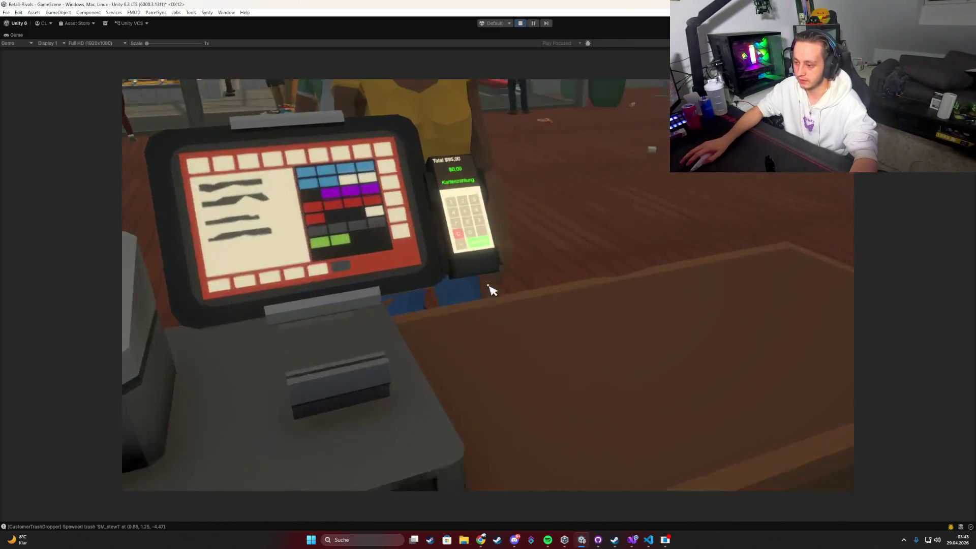
left_click(488, 285)
left_click(531, 374)
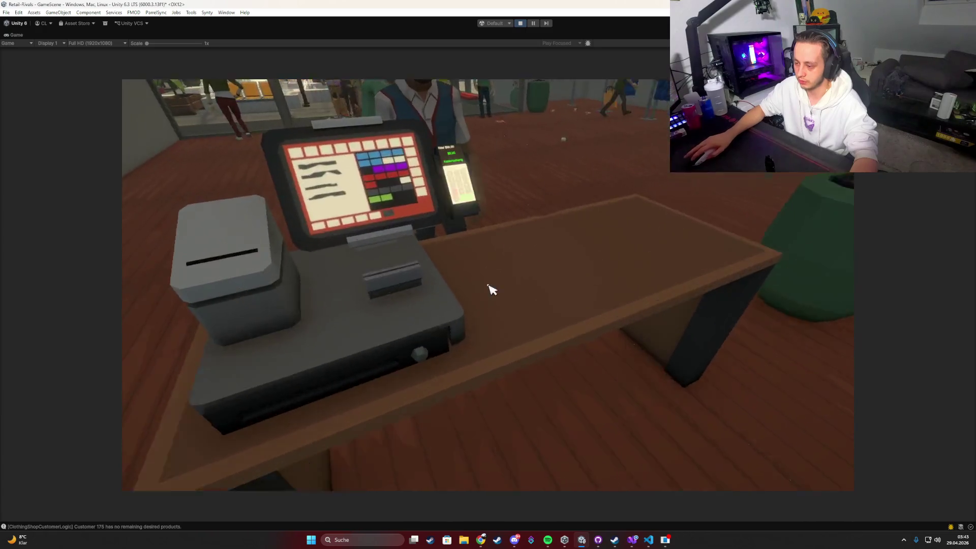
left_click(488, 285)
key("Escape")
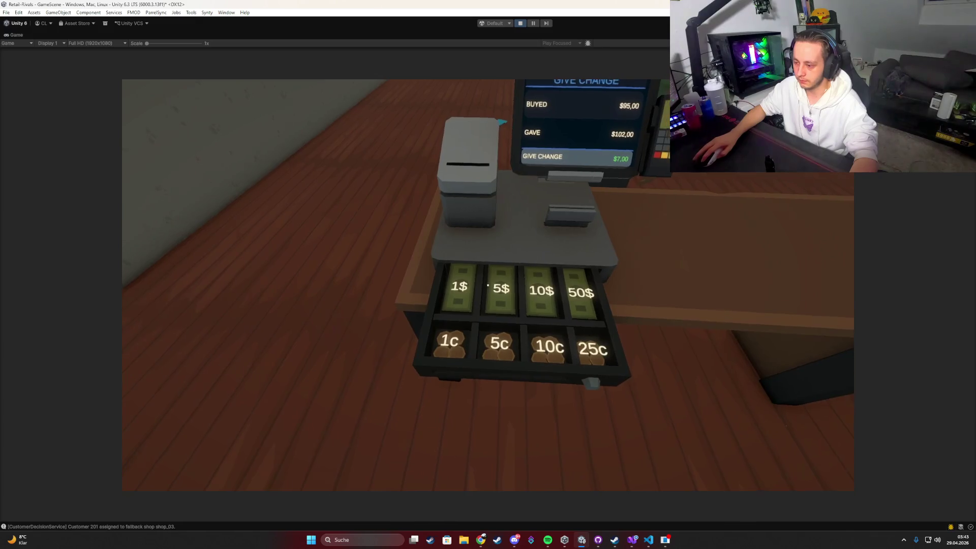
key("Escape")
Complete a $95,00 card payment and give a $5 bill as change for a cash sale.
left_click(488, 285)
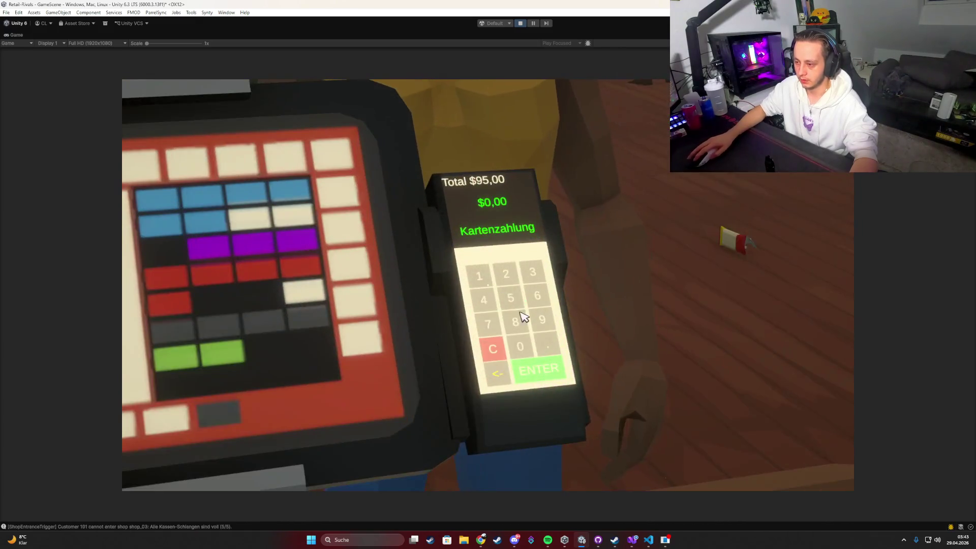
key("Escape")
left_click(488, 285)
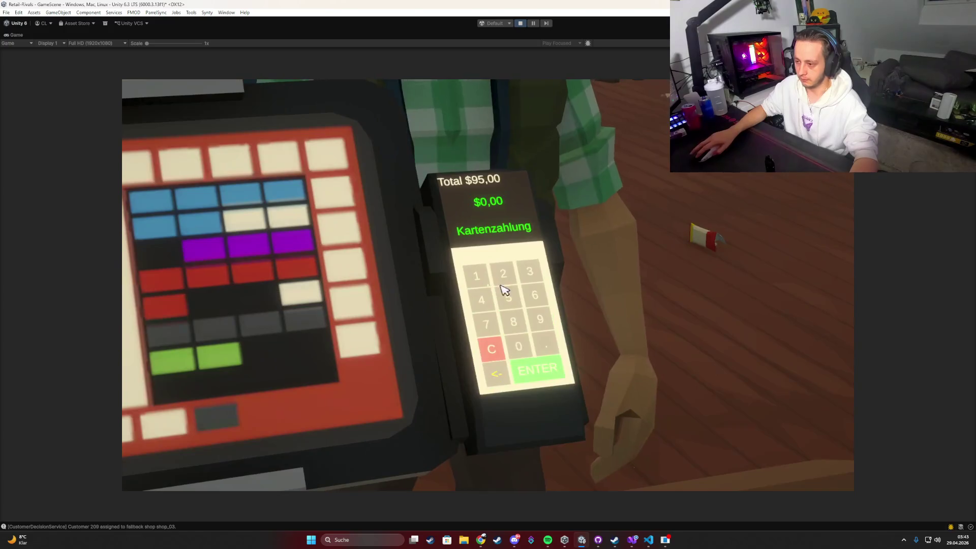
key("Escape")
left_click(488, 286)
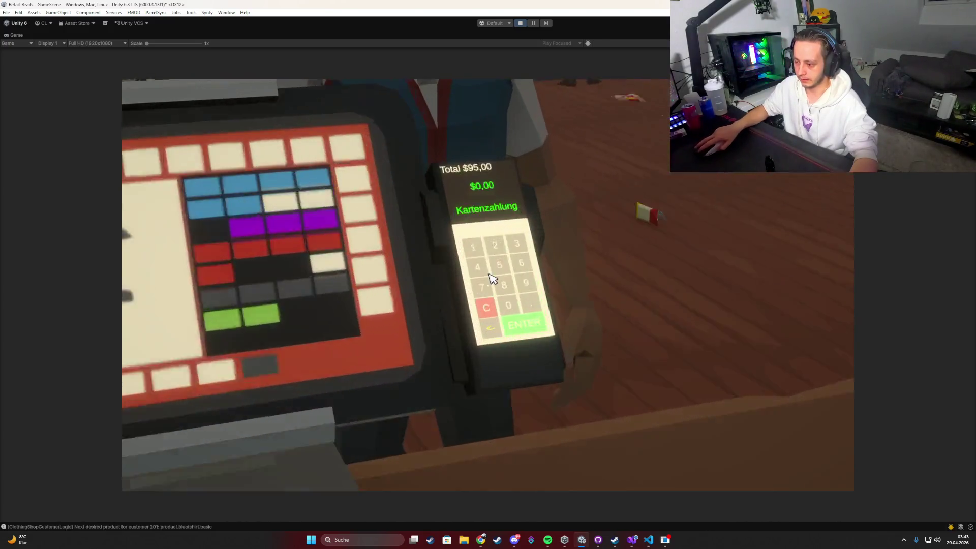
type("95")
left_click(540, 373)
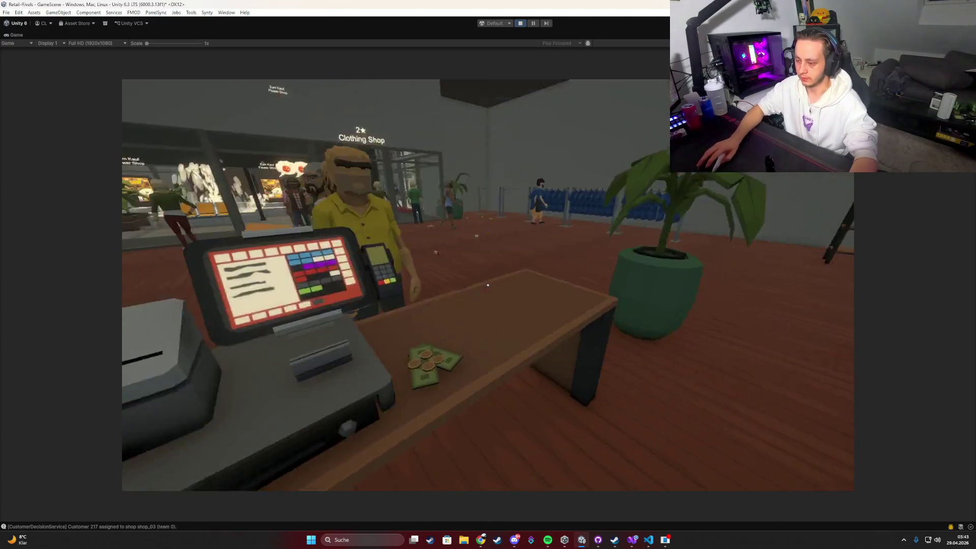
left_click(488, 285)
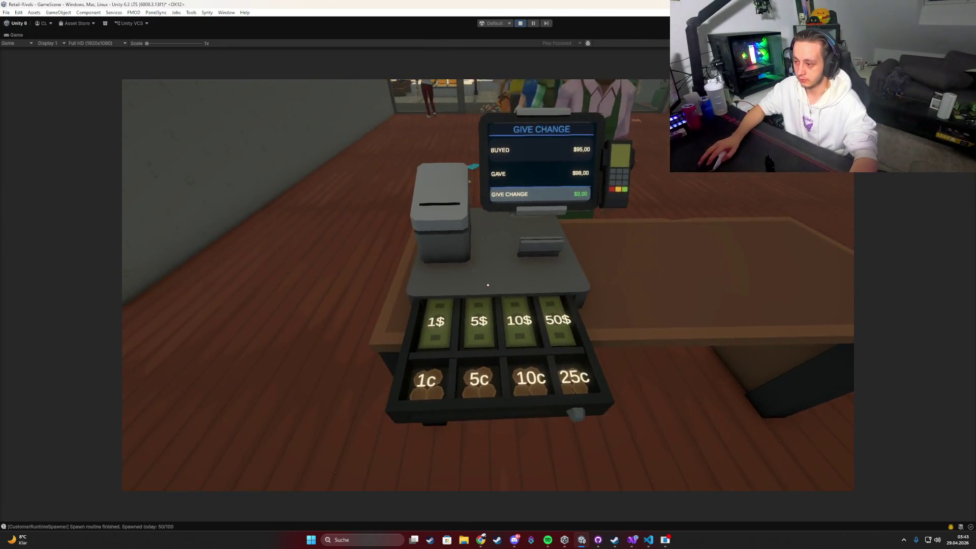
left_click(488, 285)
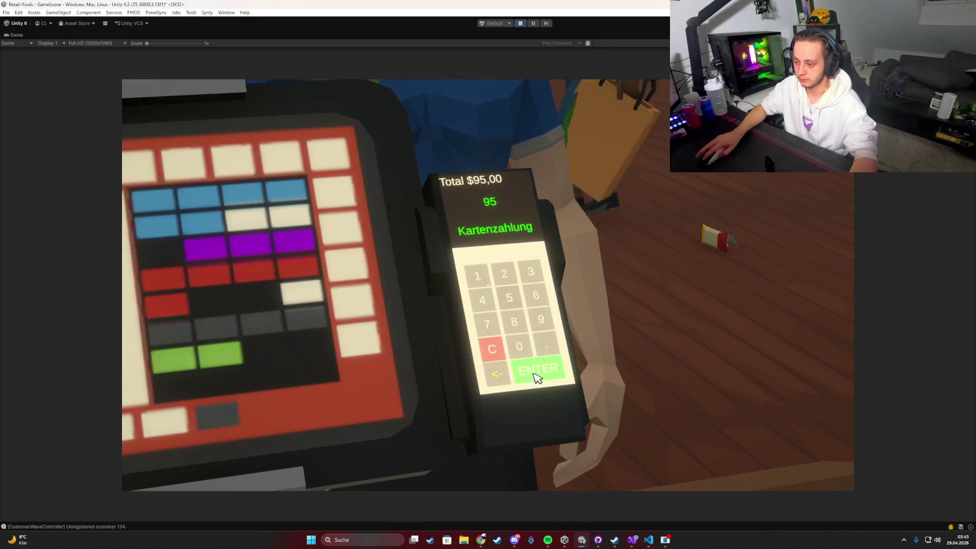
Confirm two more 95 card payments on the terminal keypad.
left_click(538, 378)
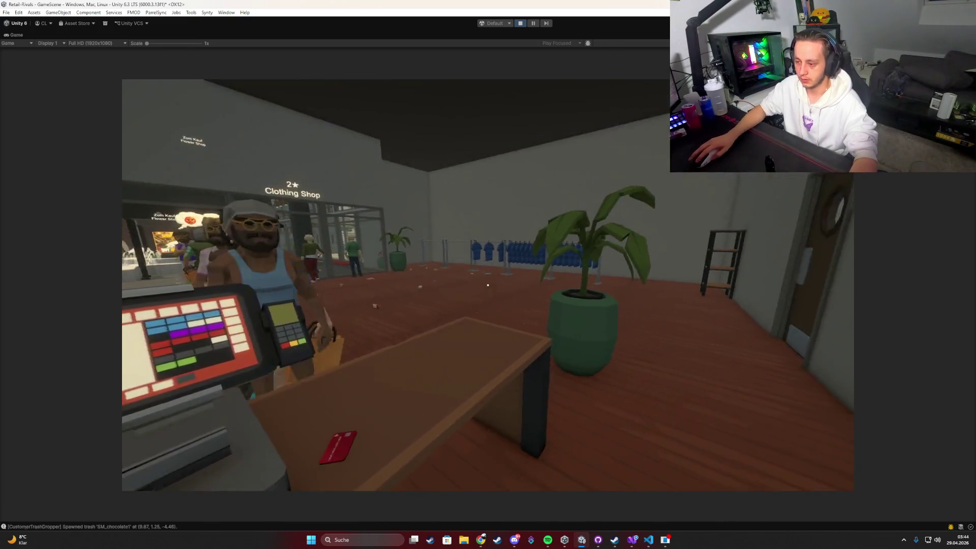
left_click(545, 380)
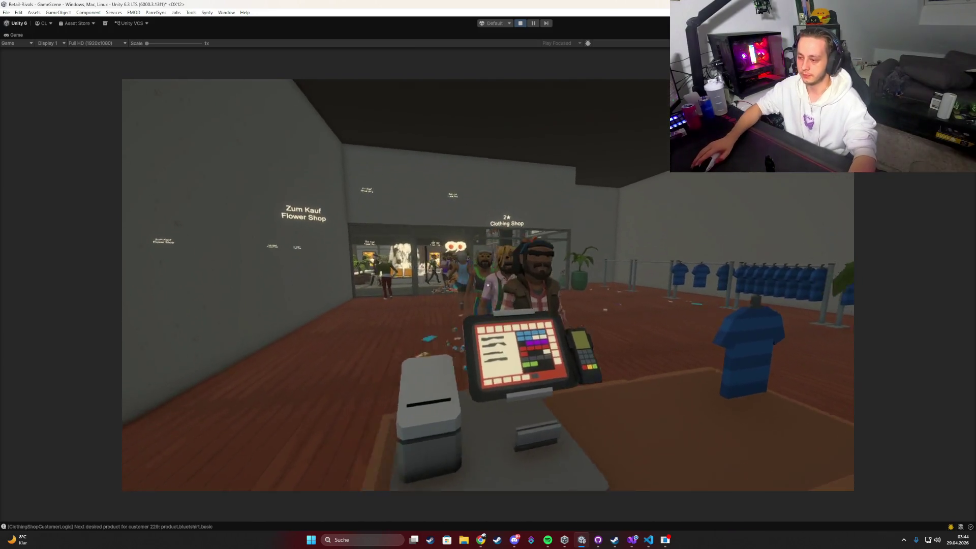
key("w")
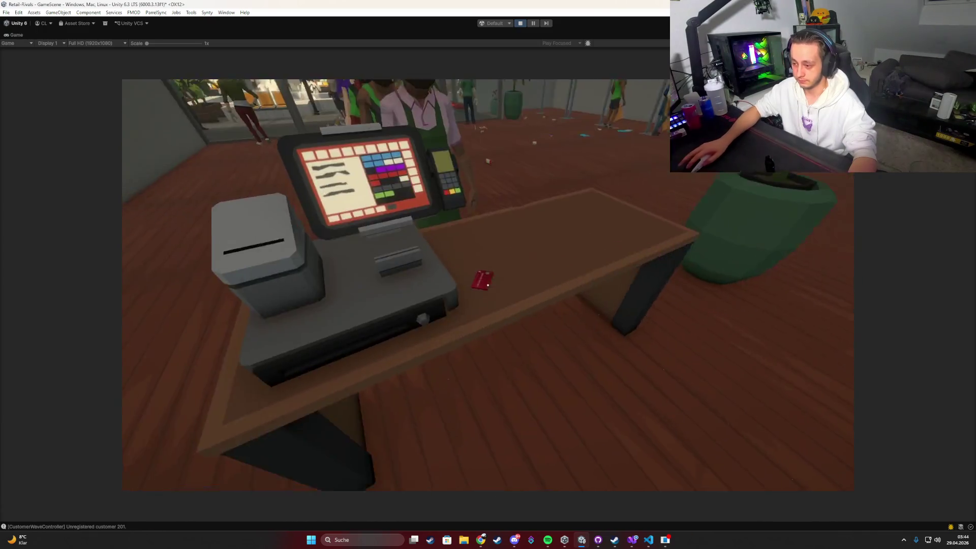
left_click(483, 280)
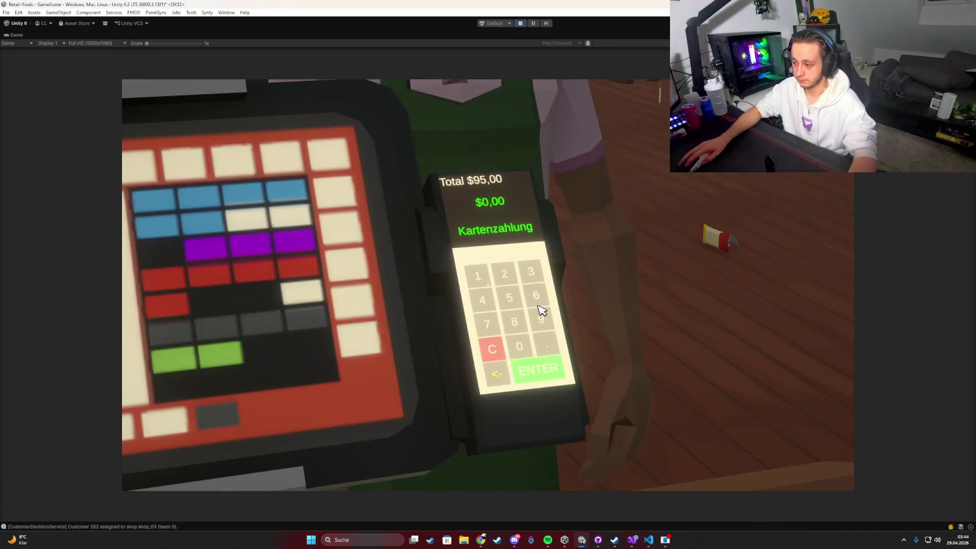
left_click(547, 375)
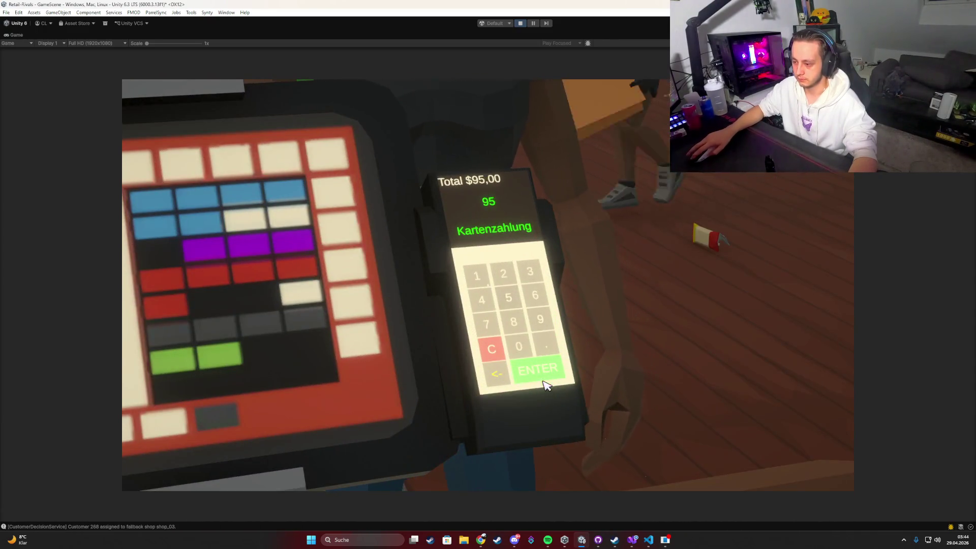
type("95")
left_click(547, 384)
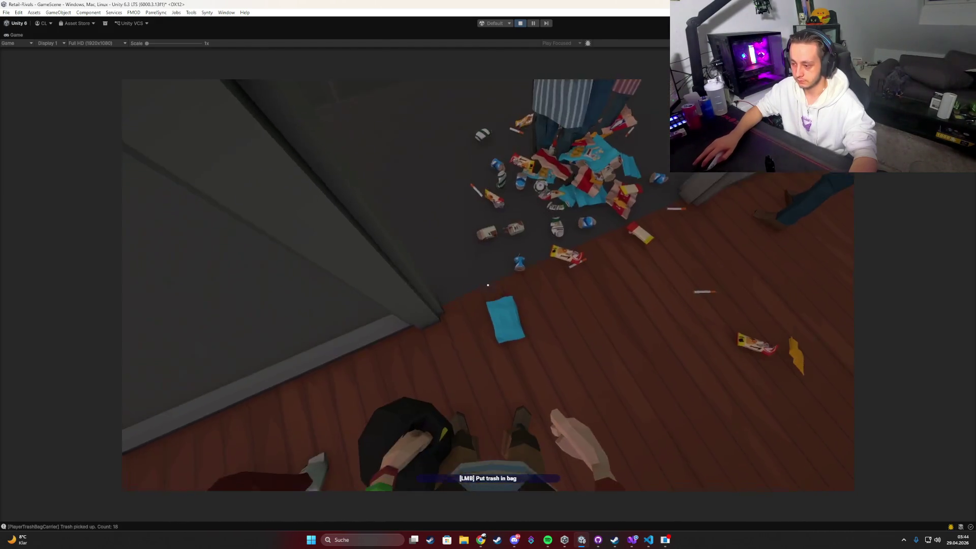
Bag the litter around the shop and dispose of the full trash bag.
left_click(488, 285)
left_click(488, 285)
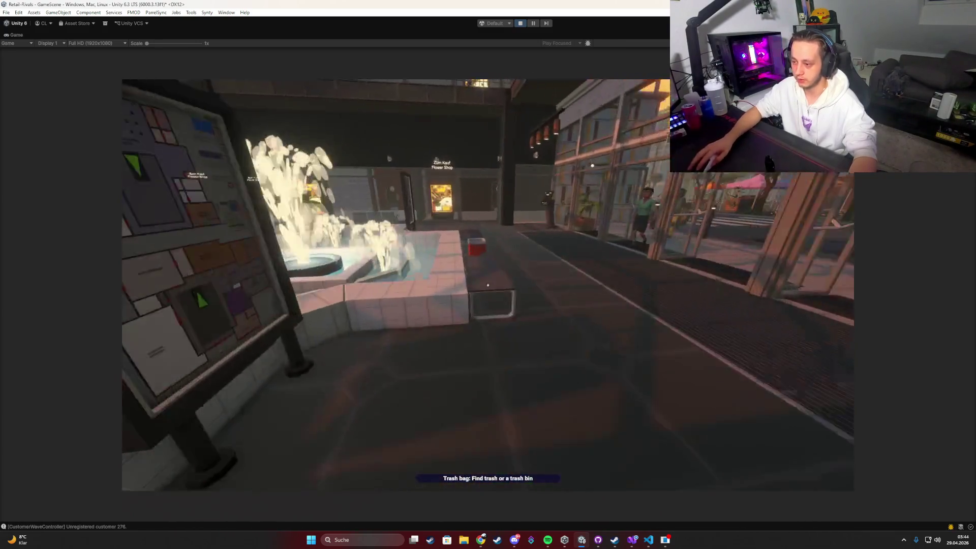
left_click(488, 285)
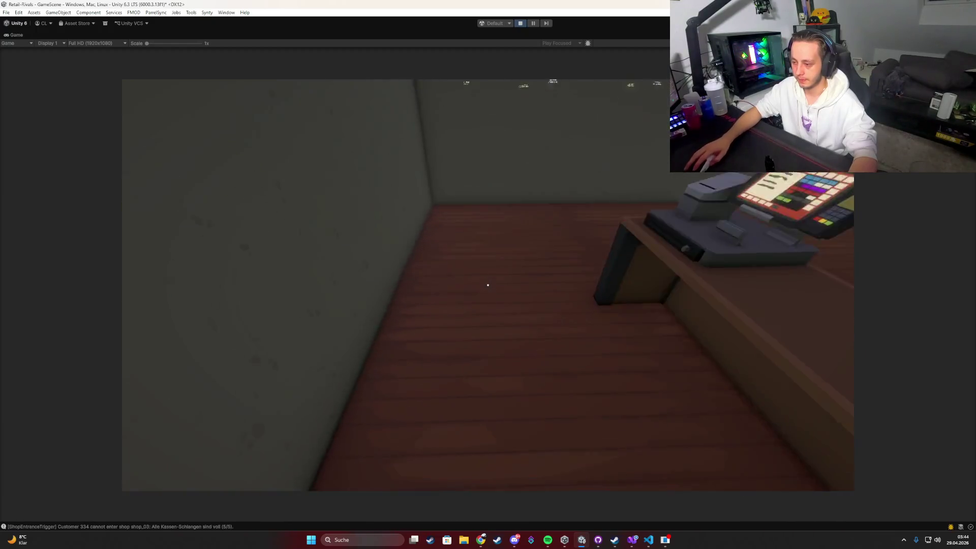
Serve another $95.00 customer at the register through to the $7.00 change step.
left_click(488, 285)
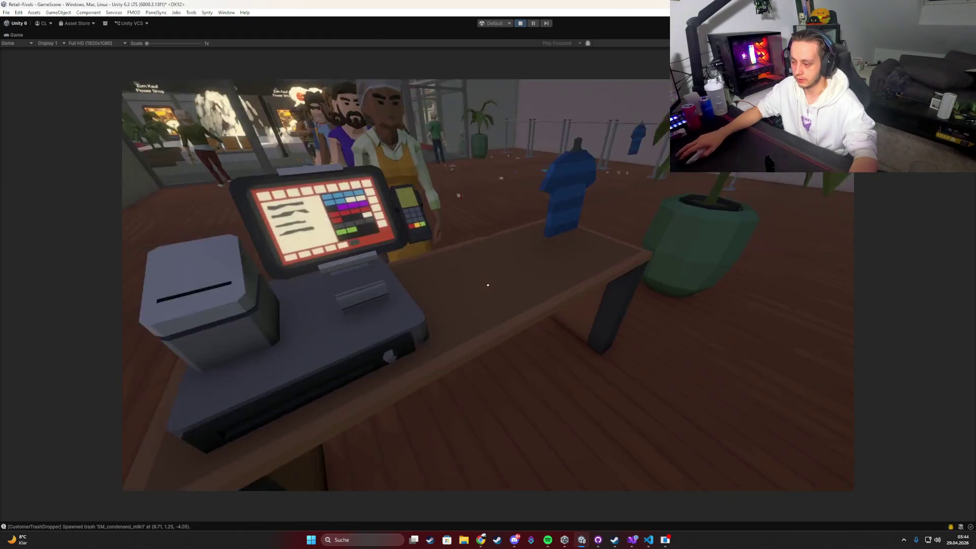
left_click(488, 285)
left_click(488, 285)
left_click(488, 285)
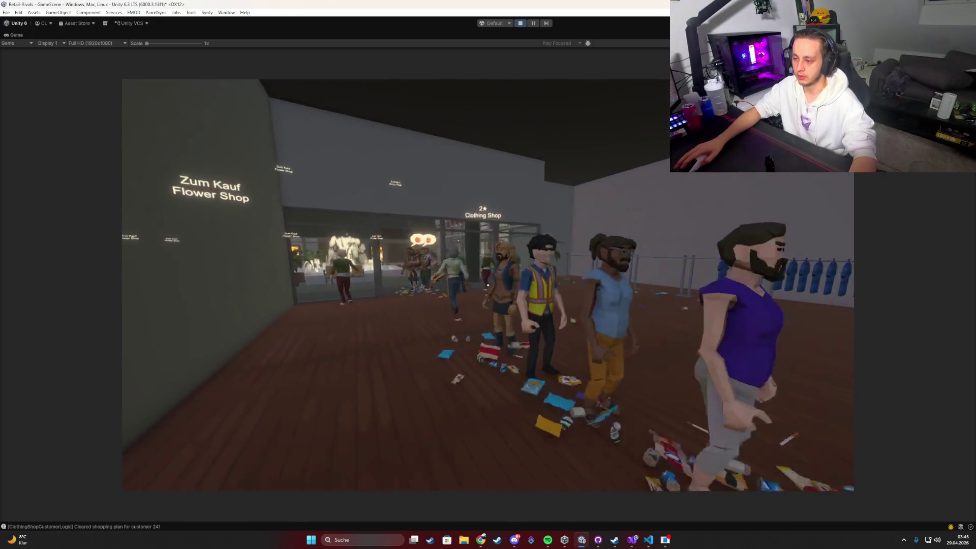
key("super")
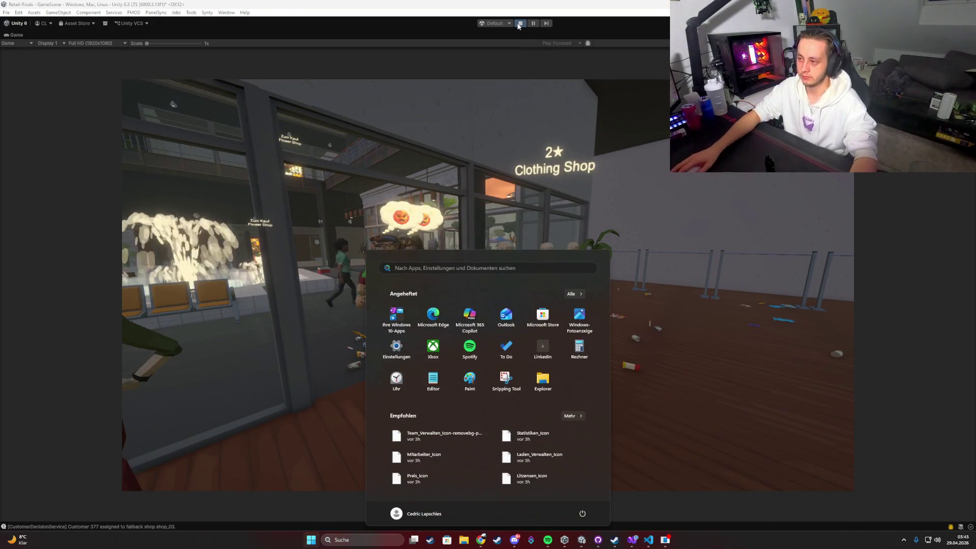
Stop Play mode and un-maximize the Game view back to the normal editor layout.
left_click(520, 23)
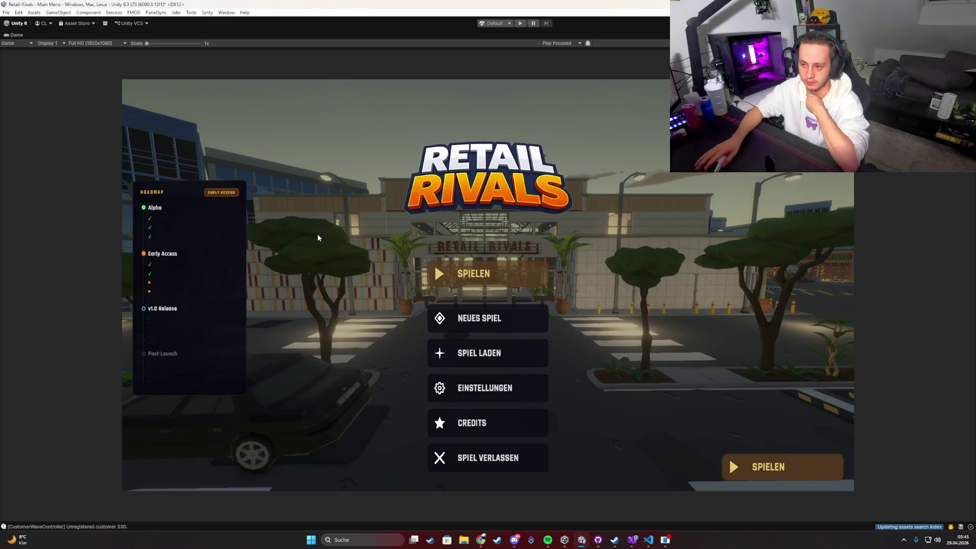
double_click(21, 35)
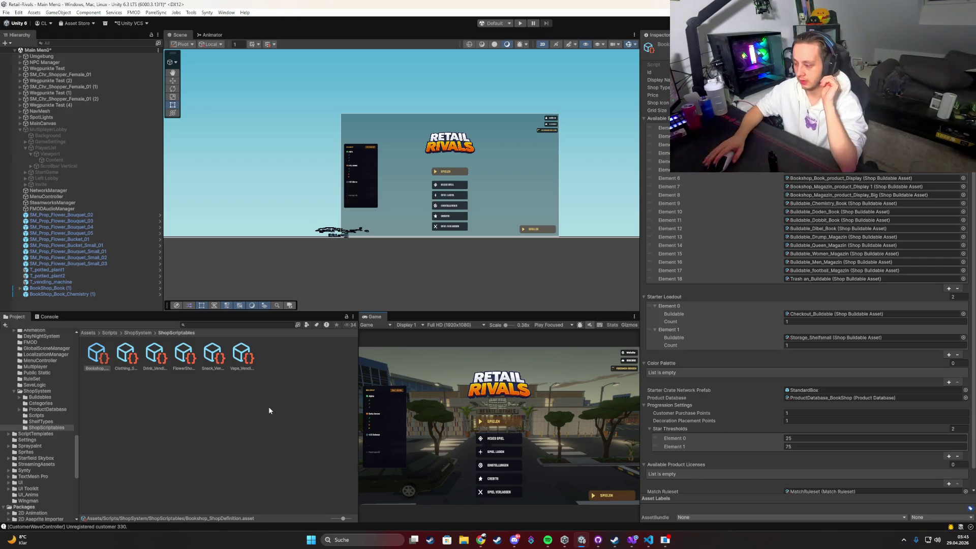
scroll(769, 341, "down", 1)
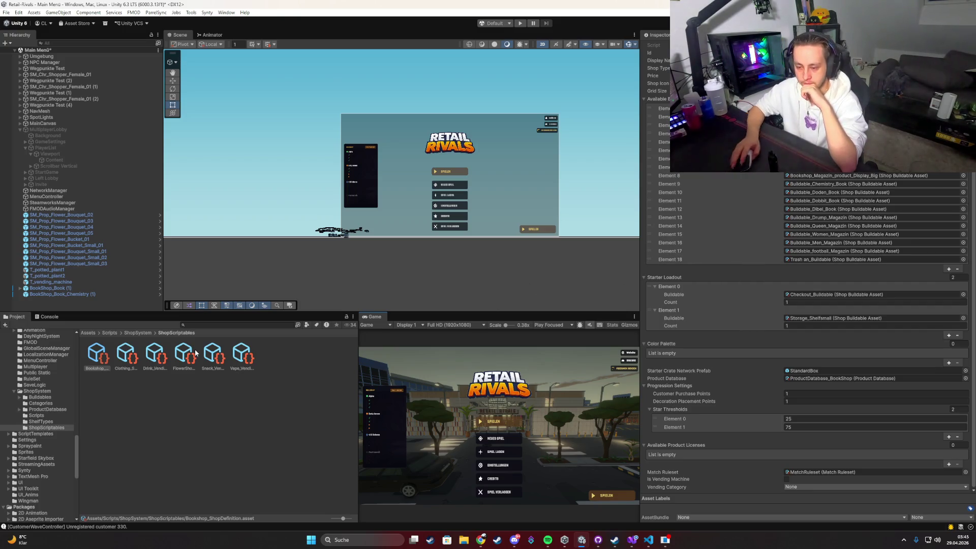
Review Clothing_ShopDefinition in the Inspector, then go back to the Assets root folder.
left_click(122, 352)
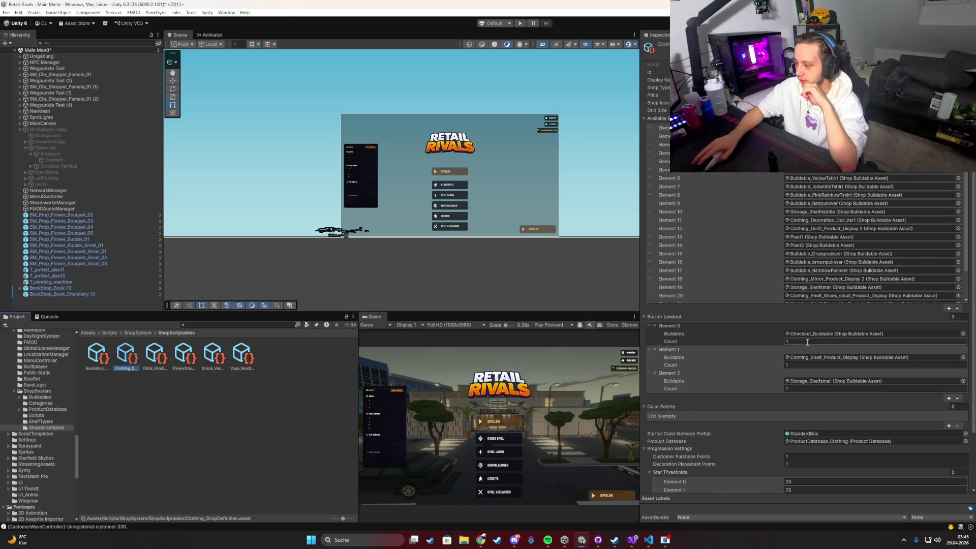
scroll(770, 402, "down", 1)
scroll(765, 401, "down", 1)
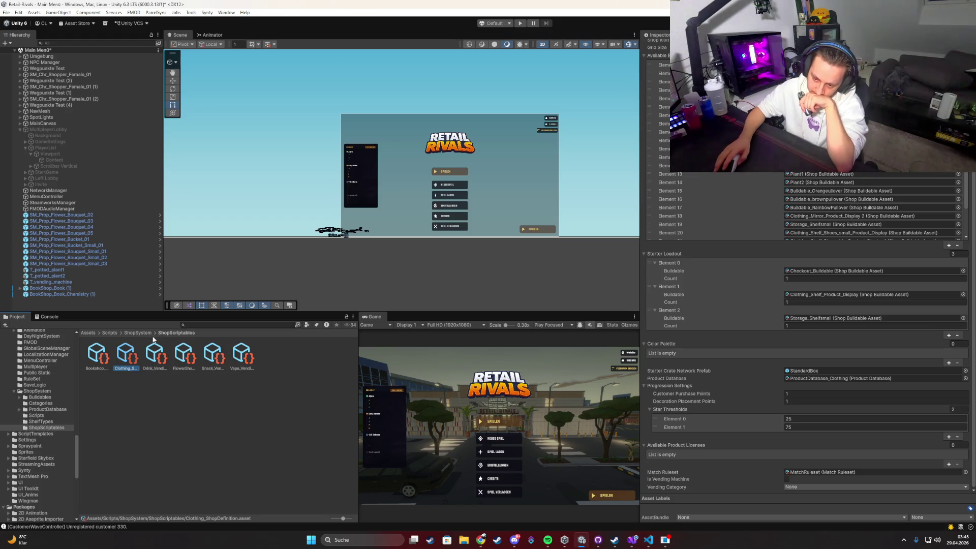
left_click(94, 332)
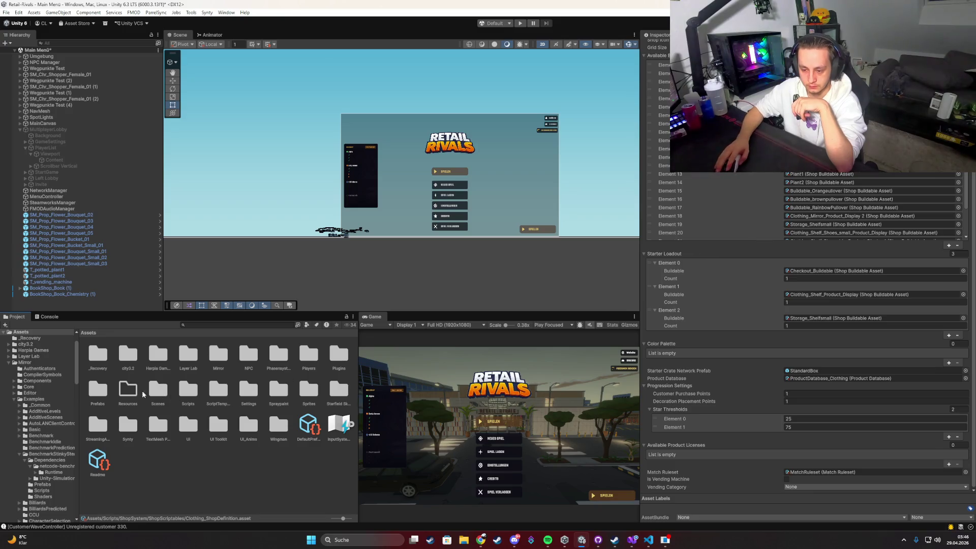
Open the Player prefab from Prefabs and collapse its Order Menu UI component.
double_click(98, 389)
double_click(343, 354)
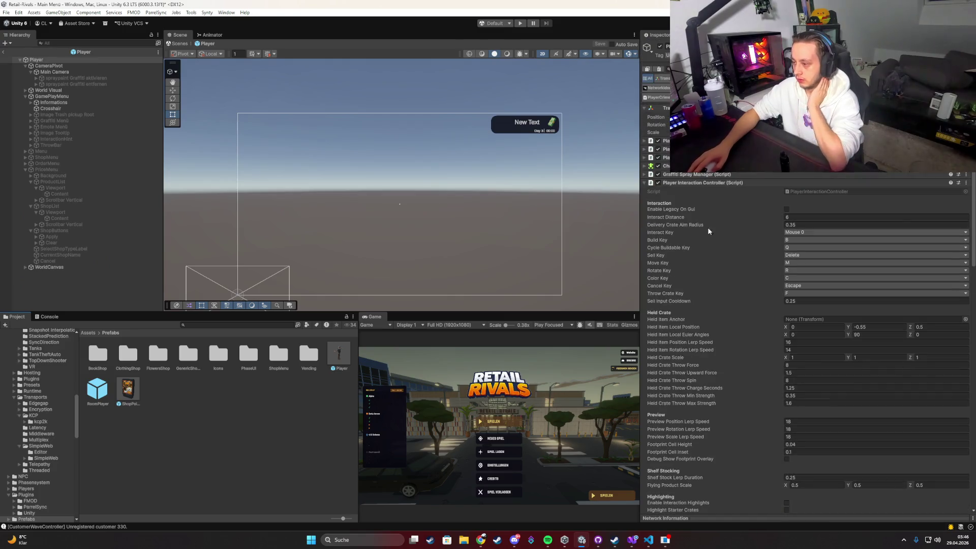
scroll(737, 350, "down", 12)
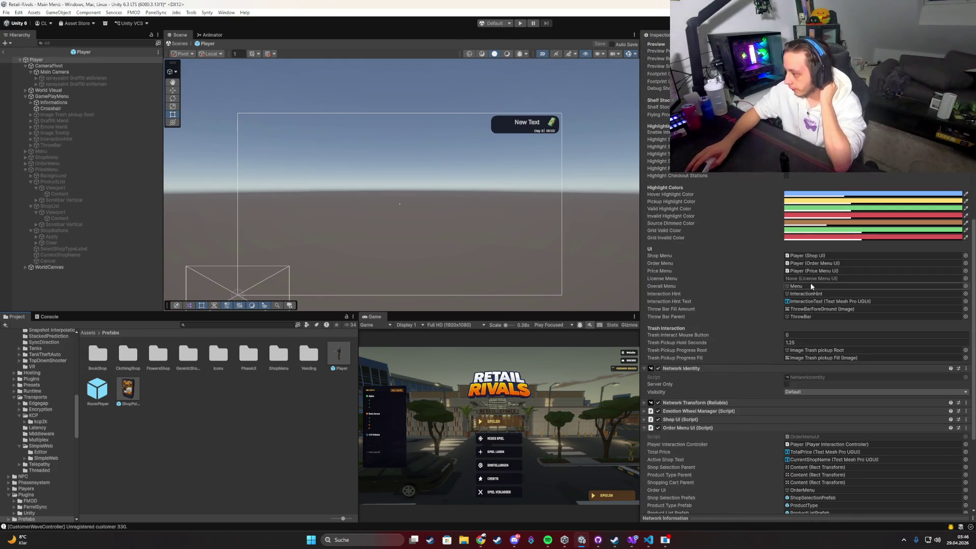
left_click(808, 272)
scroll(752, 325, "down", 3)
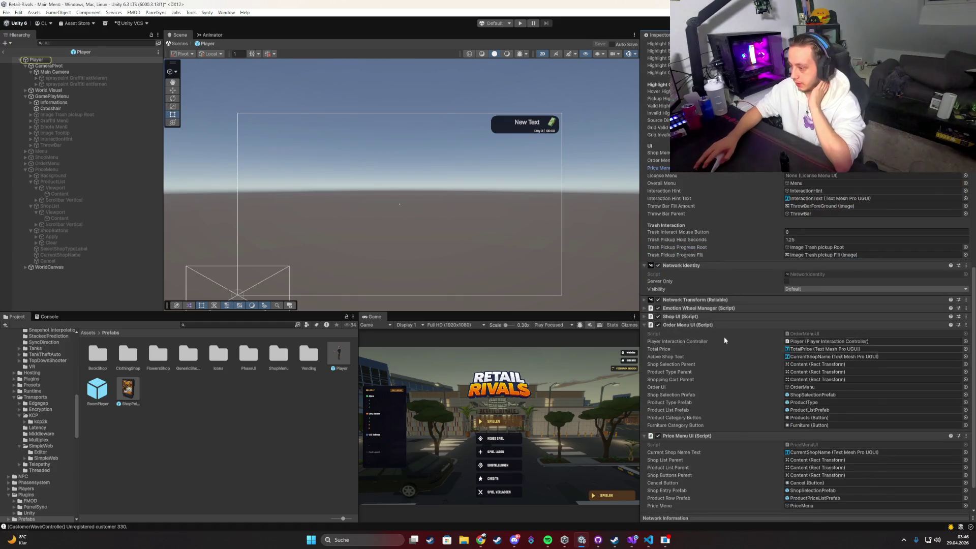
left_click(700, 346)
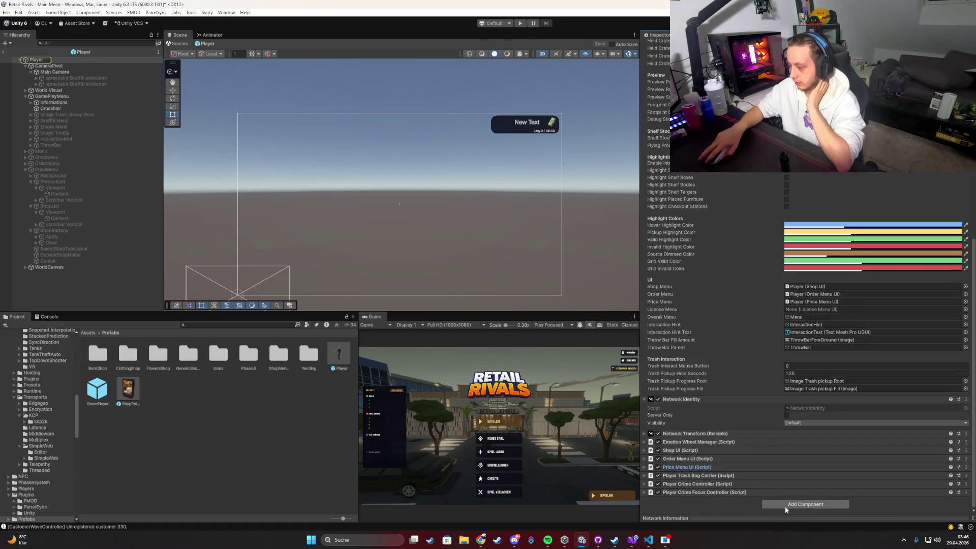
Add a License Menu UI component via 'licen' search and assign it to the License Menu field.
left_click(785, 507)
type("licen")
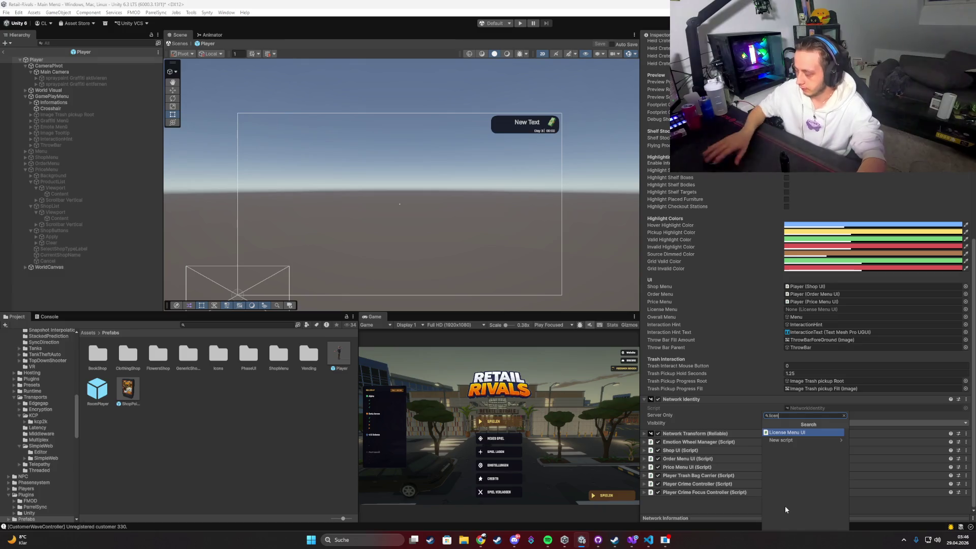
left_click(783, 432)
mouse_move(688, 491)
left_mouse_down()
mouse_move(692, 458)
mouse_move(692, 469)
mouse_move(760, 414)
mouse_move(789, 293)
left_mouse_up()
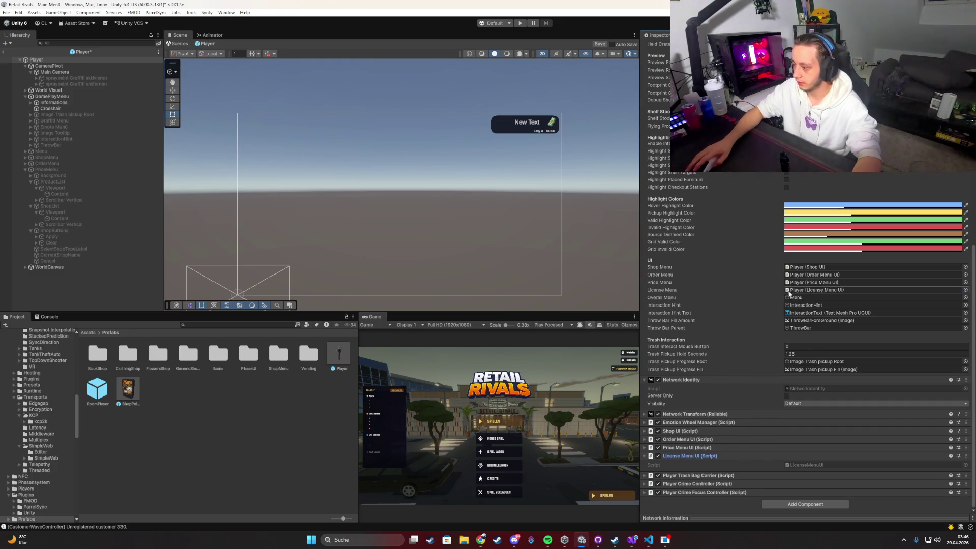
Expand Menu > ShopTypes > Viewport > Content in the hierarchy and select the WIP - Licensing button.
left_click(24, 169)
left_click(24, 151)
left_click(47, 163)
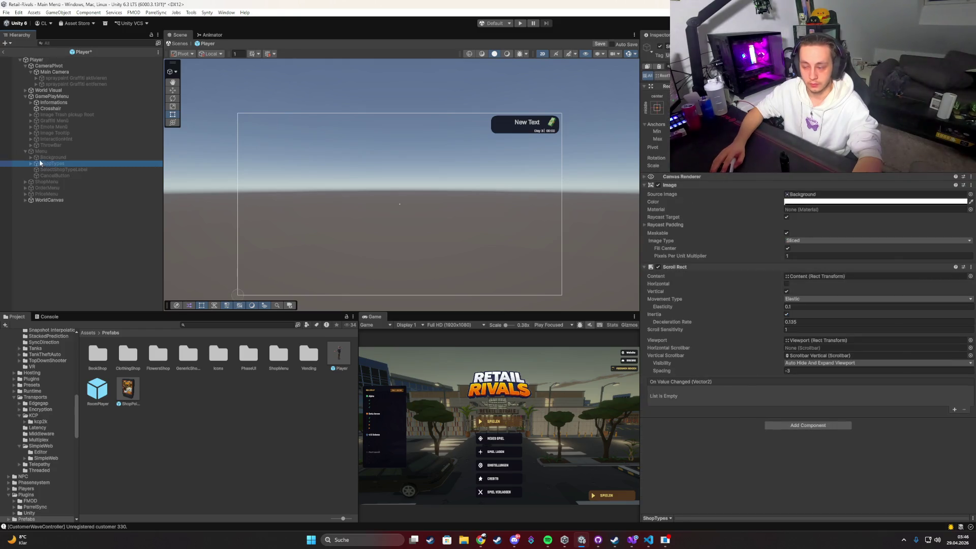
left_click(30, 163)
left_click(47, 169)
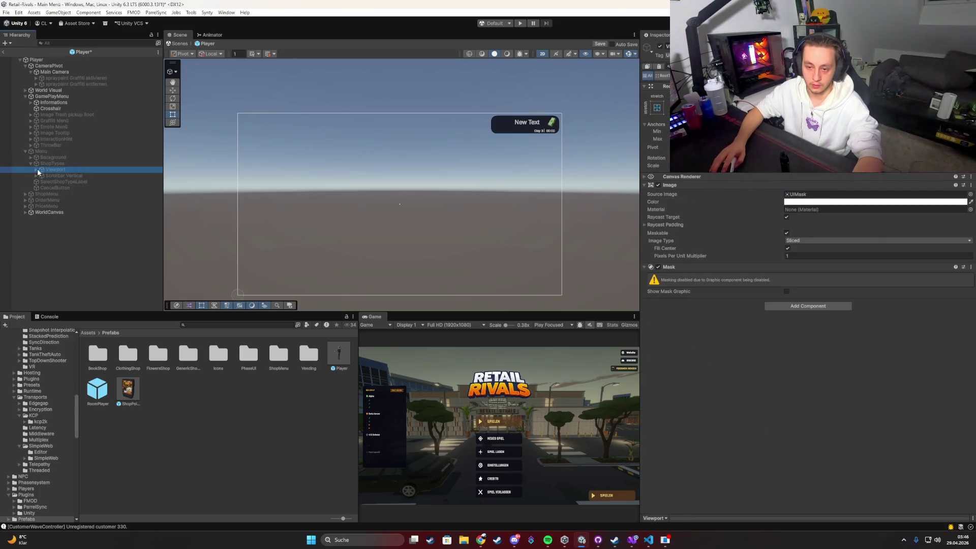
left_click(36, 169)
left_click(45, 175)
left_click(41, 175)
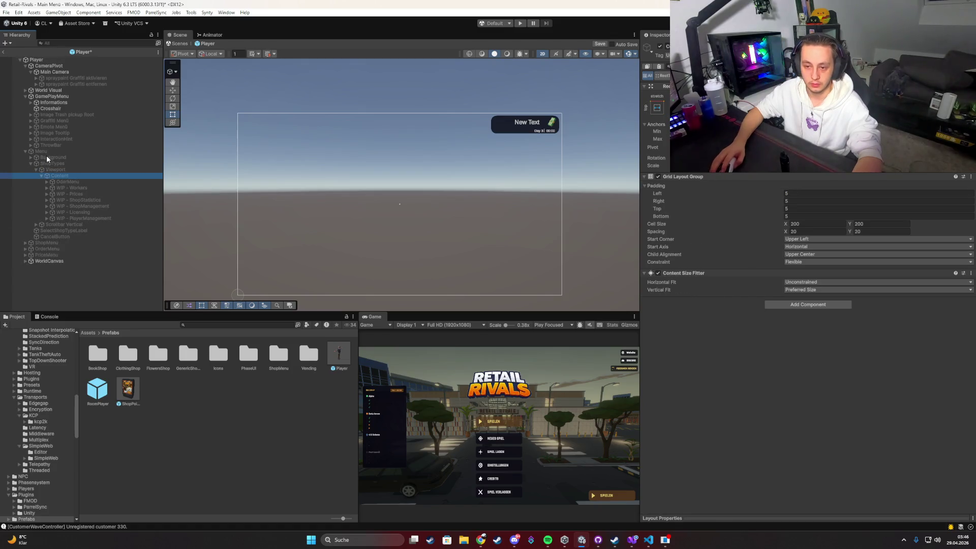
left_click(42, 151)
left_click(83, 187)
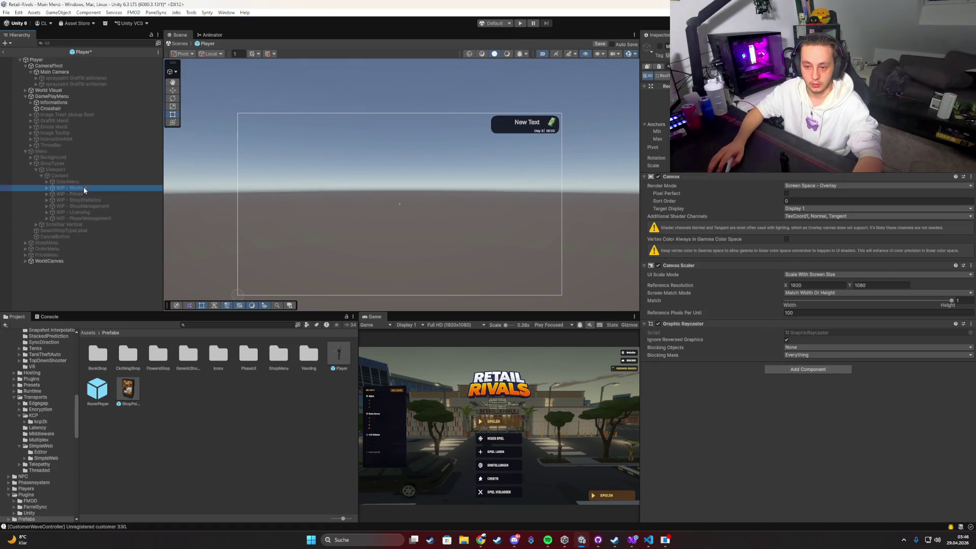
left_click(88, 212)
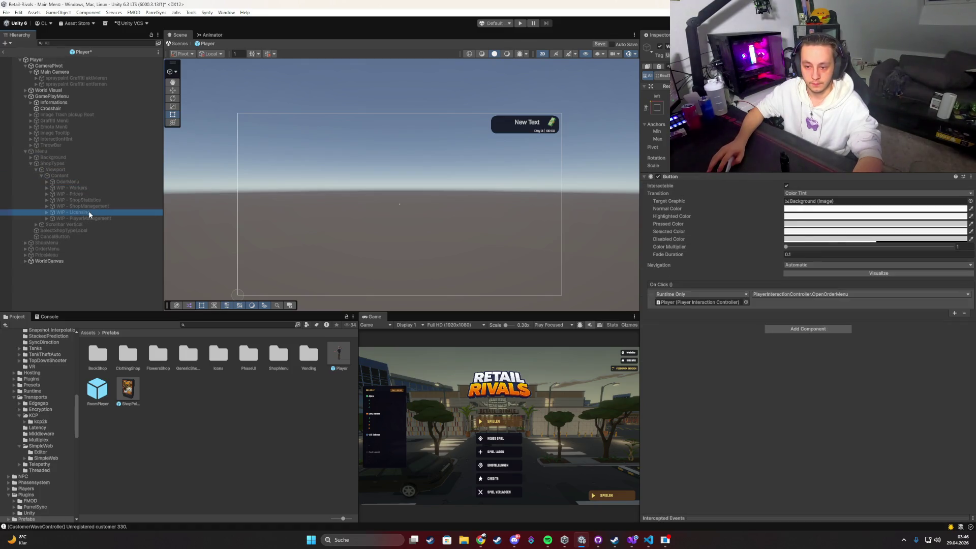
Remove the OpenOrderMenu call from the button's On Click list and maximize the Game view.
left_click(797, 296)
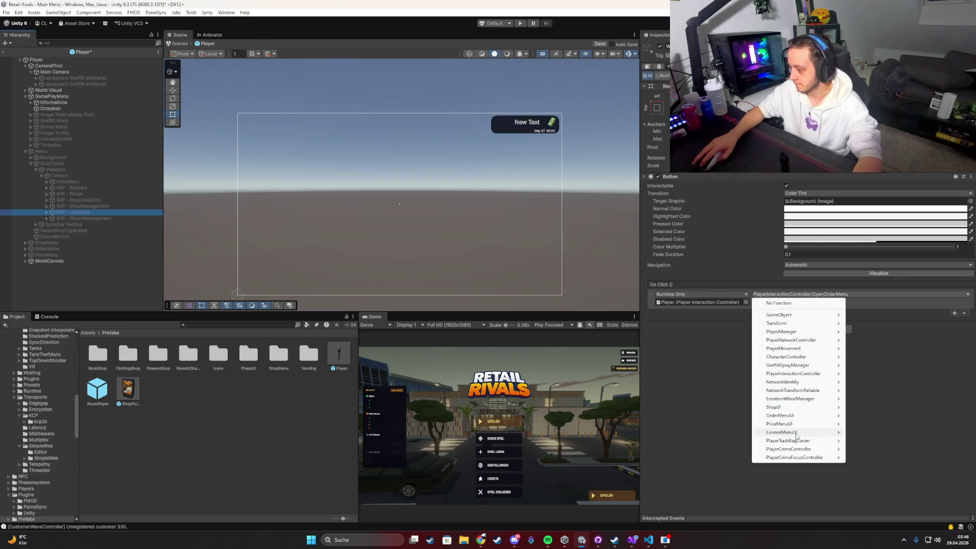
mouse_move(796, 433)
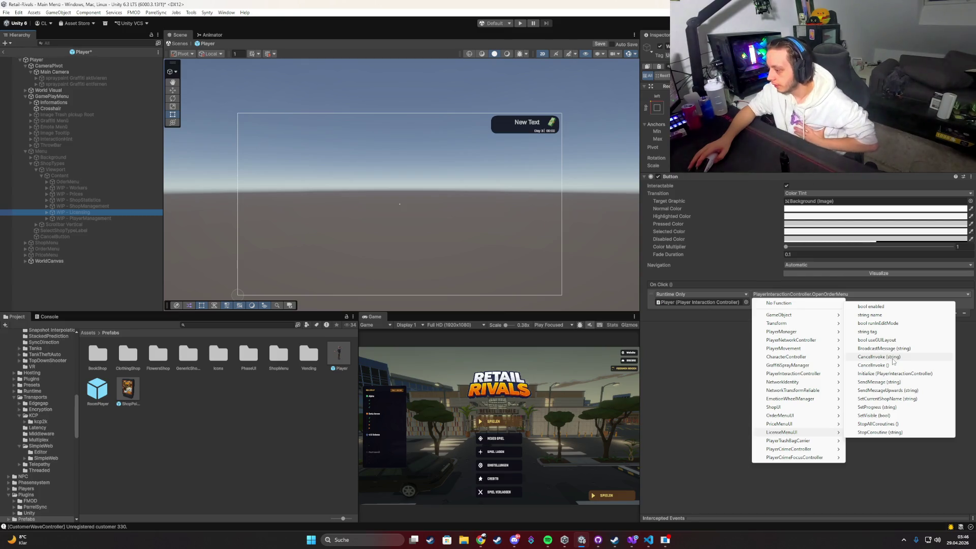
left_click(748, 306)
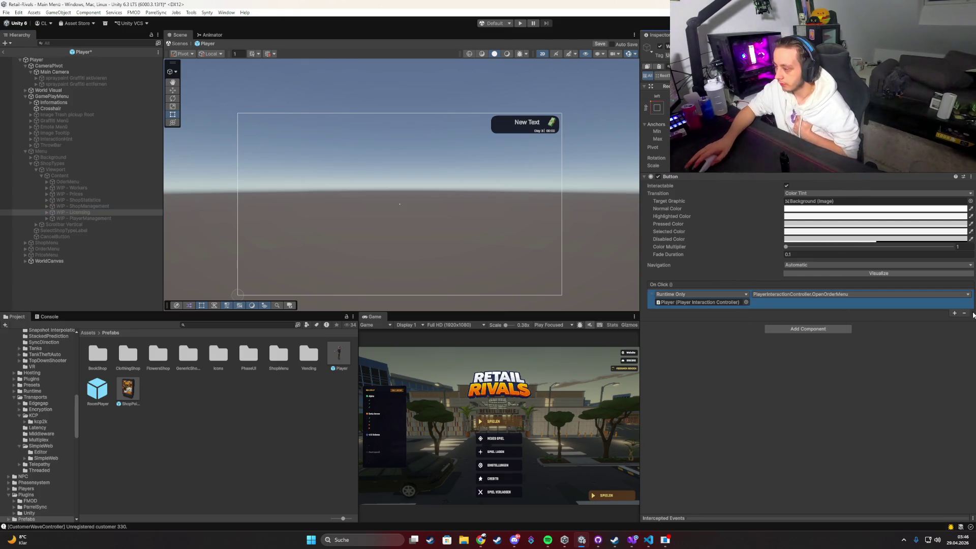
left_click(965, 314)
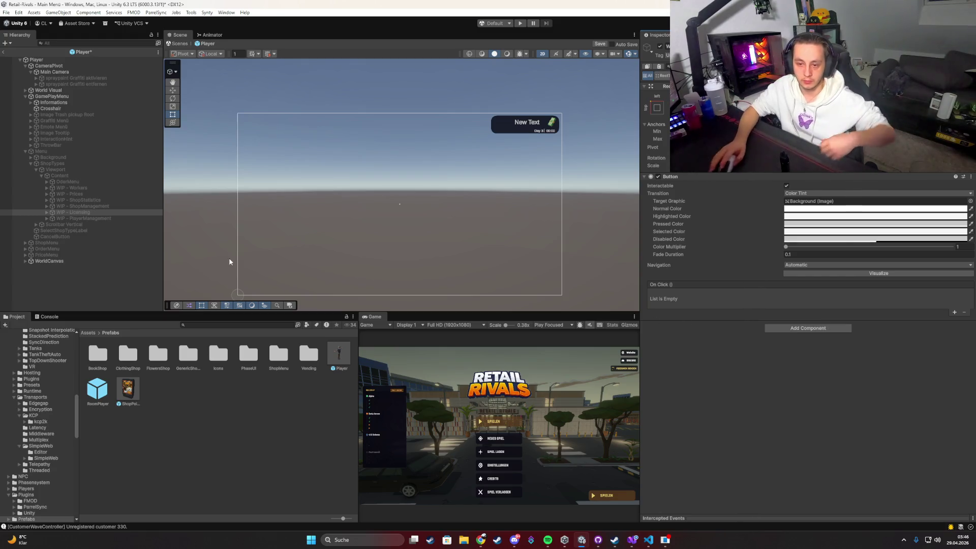
left_click(141, 276)
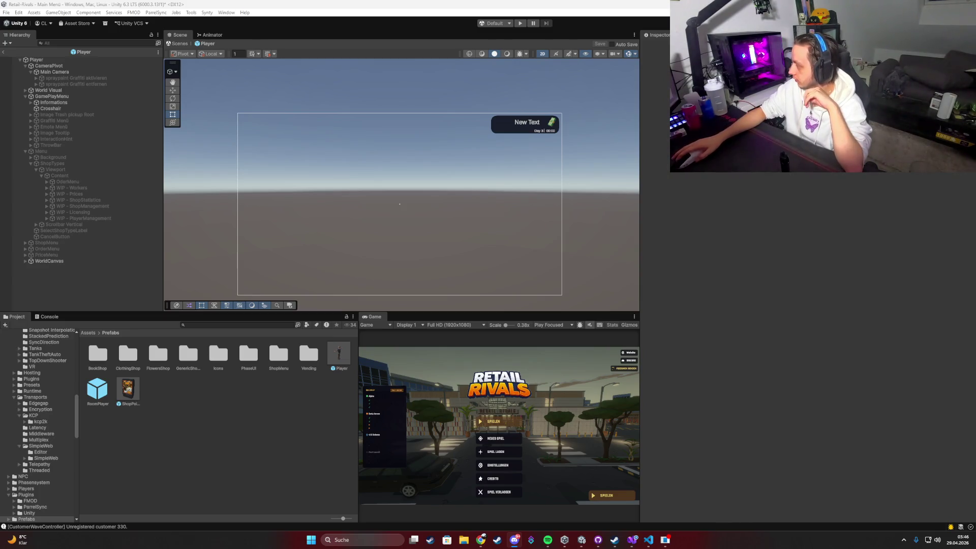
double_click(379, 316)
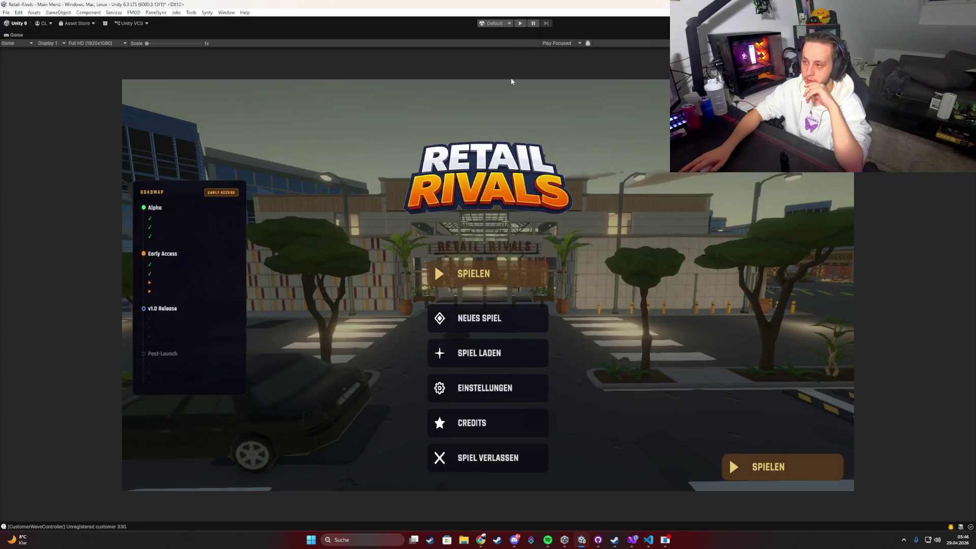
Start play mode in the full editor layout, begin a game with SPIELEN and mark the player ready.
left_click(521, 24)
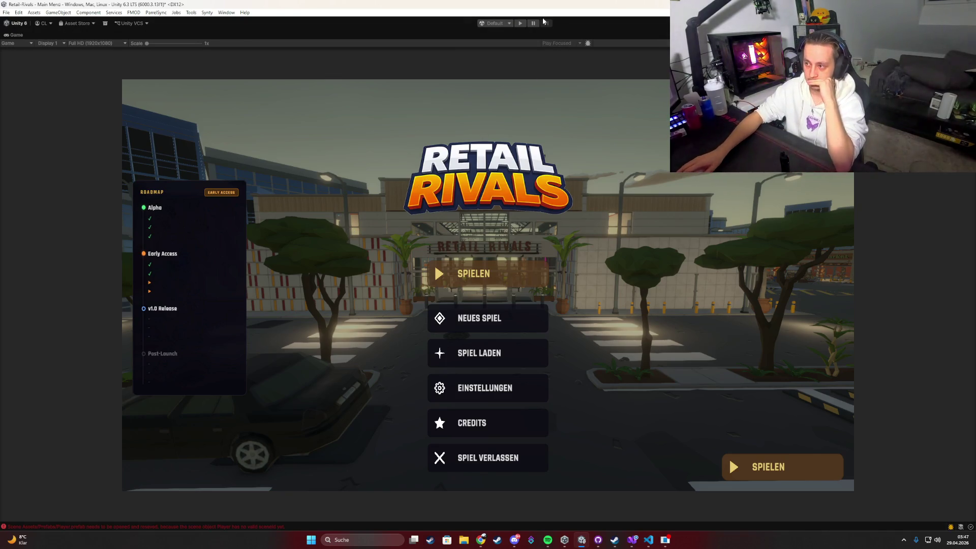
double_click(15, 36)
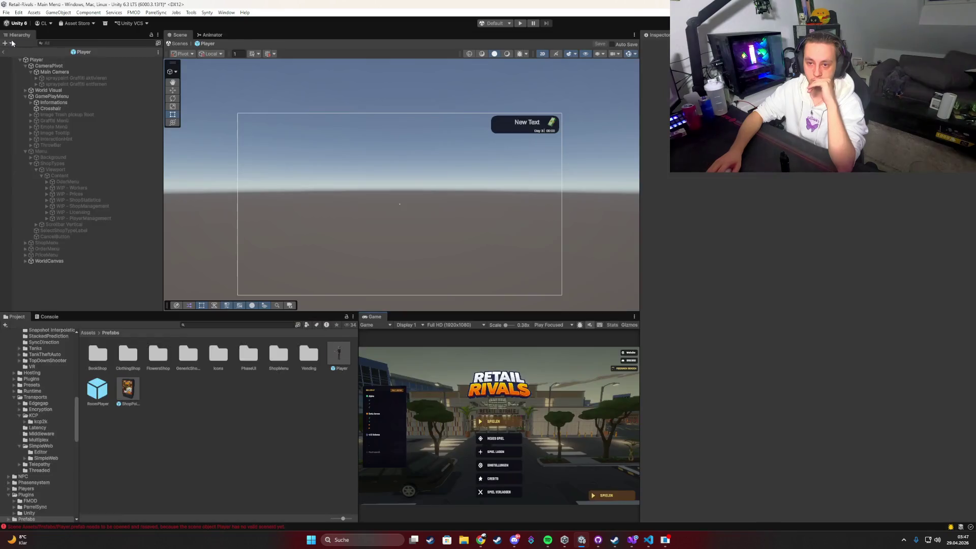
key("ctrl+p")
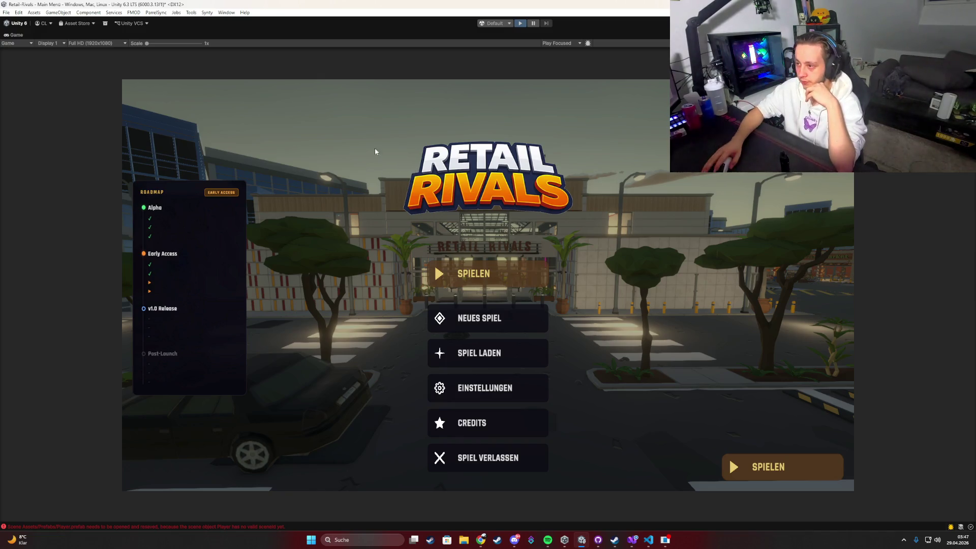
left_click(468, 263)
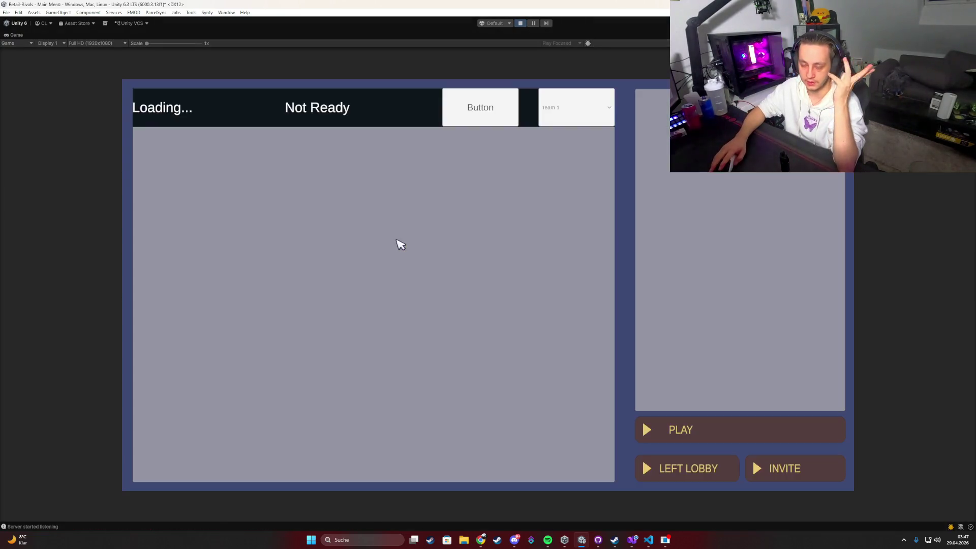
left_click(484, 121)
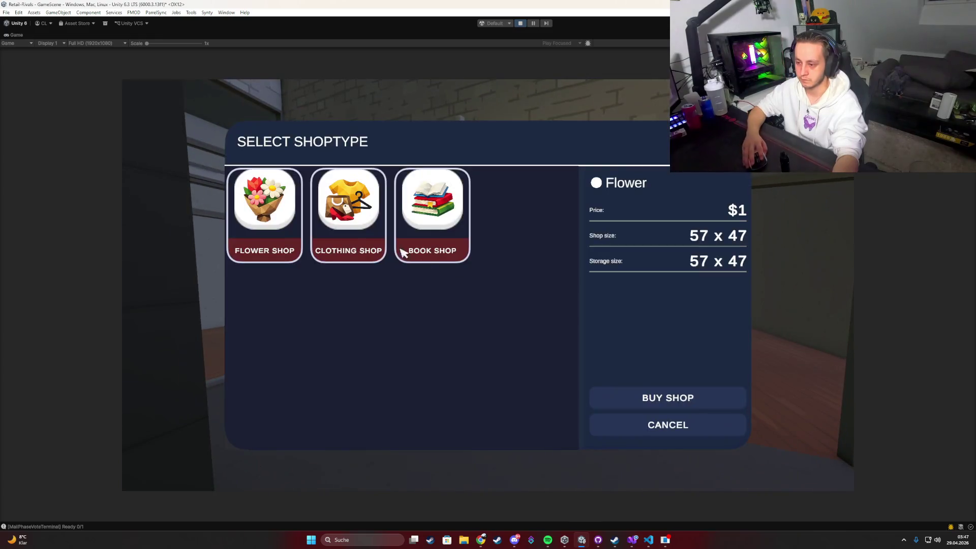
Buy the Clothing Shop, toggle the in-game menu, and restore the full editor layout.
left_click(384, 241)
left_click(645, 398)
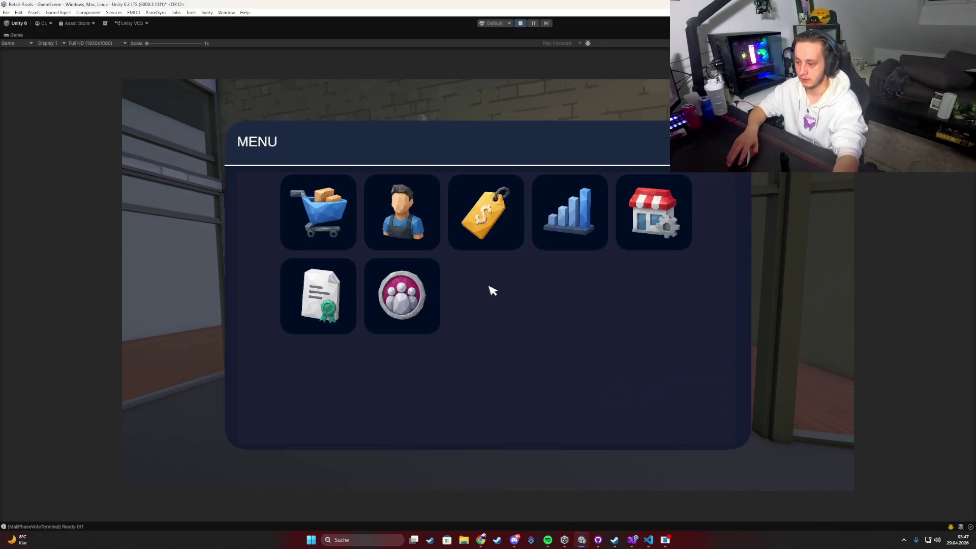
key("Escape")
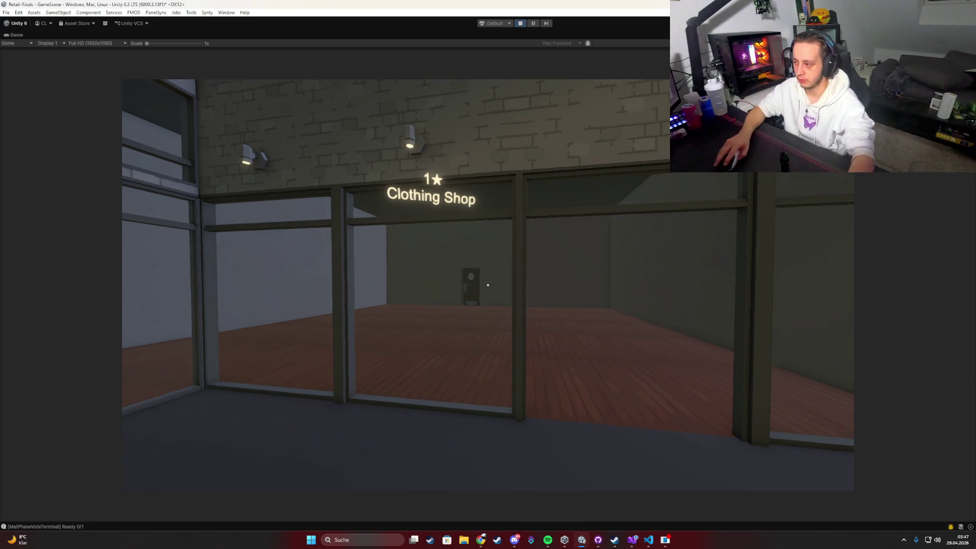
key("Tab")
key("Tab")
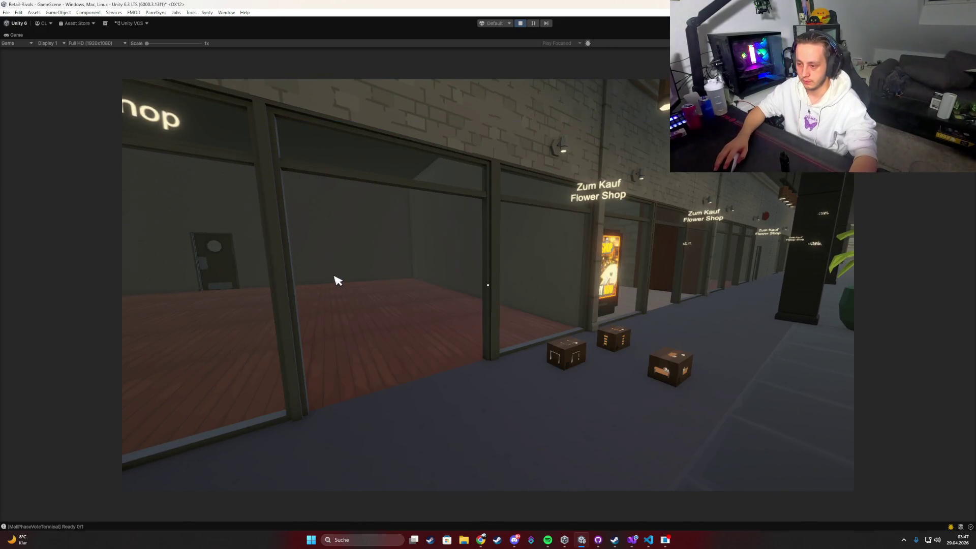
key("super")
left_click(27, 41)
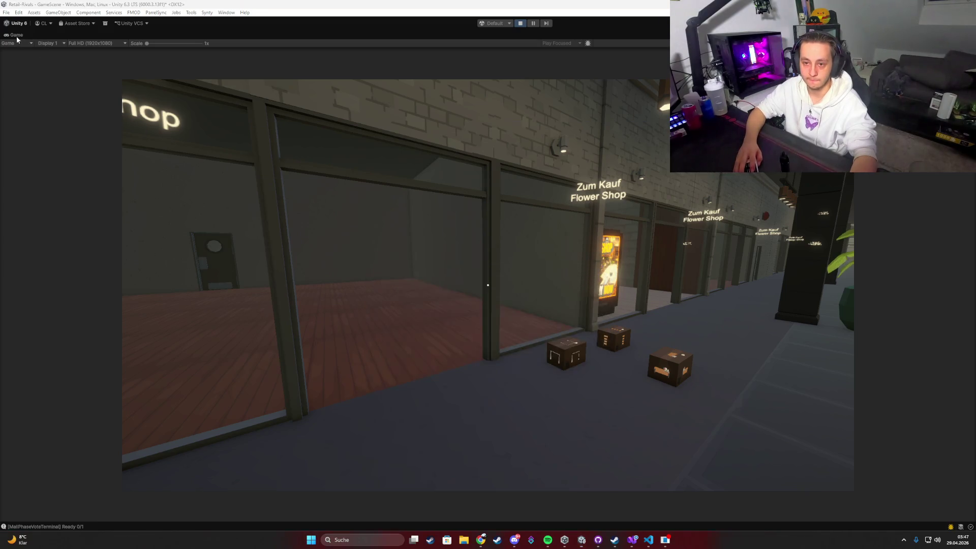
double_click(16, 34)
scroll(452, 179, "up", 1)
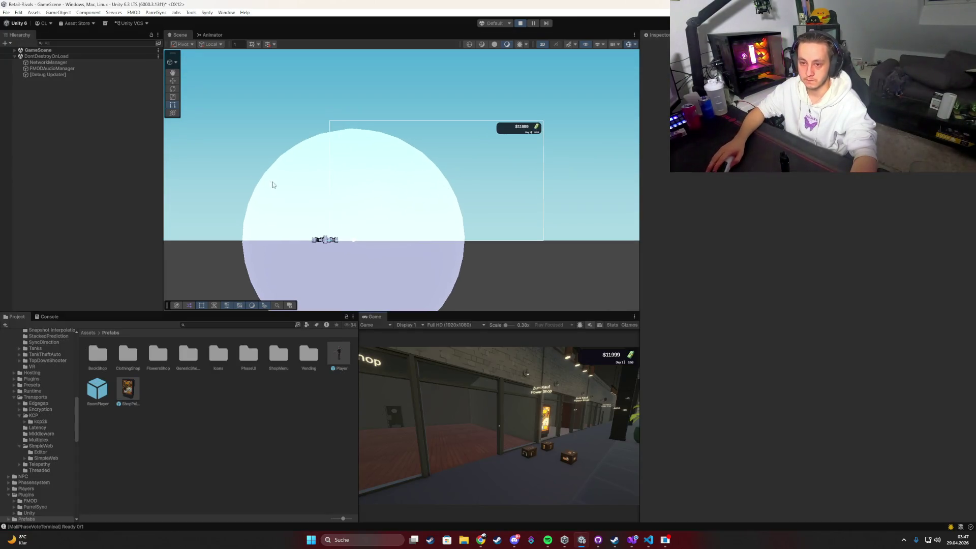
Expand the spawned player's WorldCanvas and toggle PriceMenu on and off to preview it in game.
left_click(512, 131)
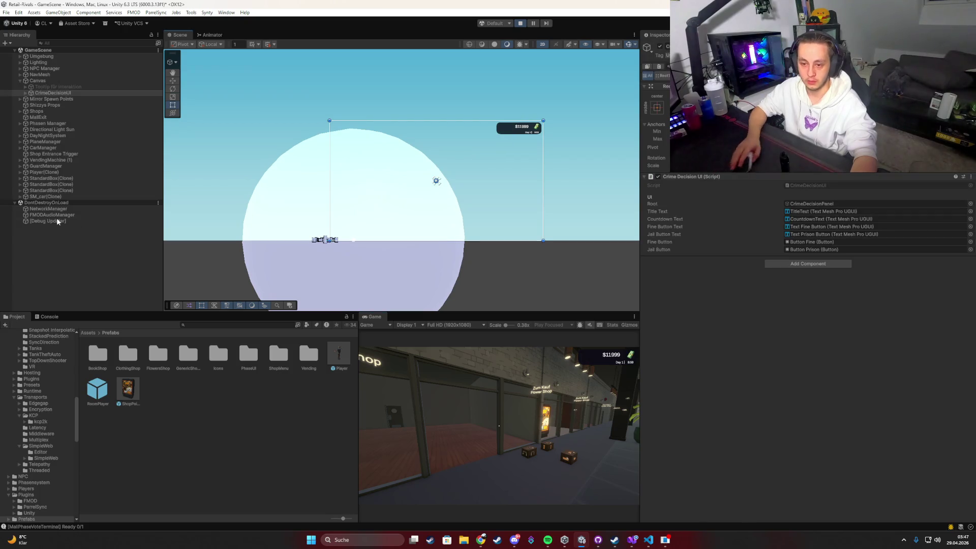
left_click(20, 173)
left_click(26, 221)
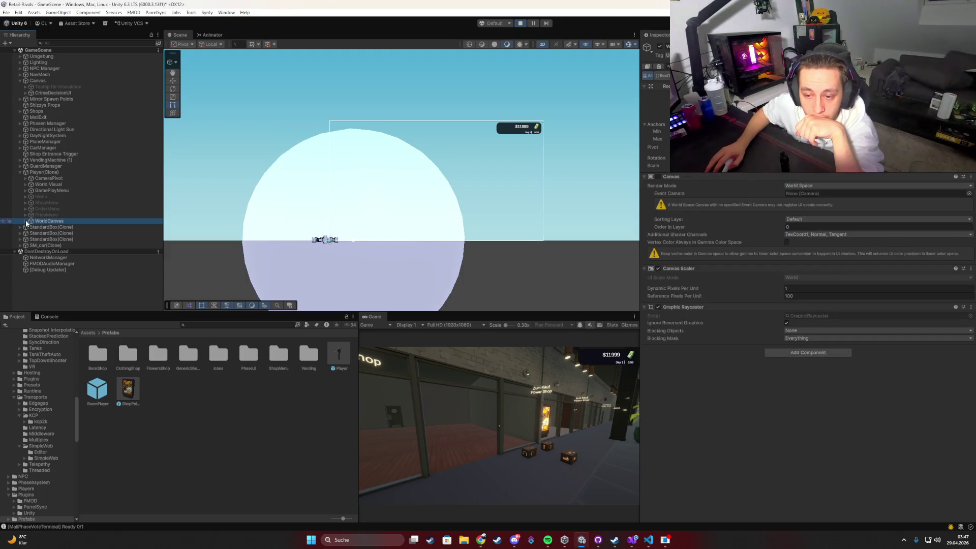
left_click(25, 222)
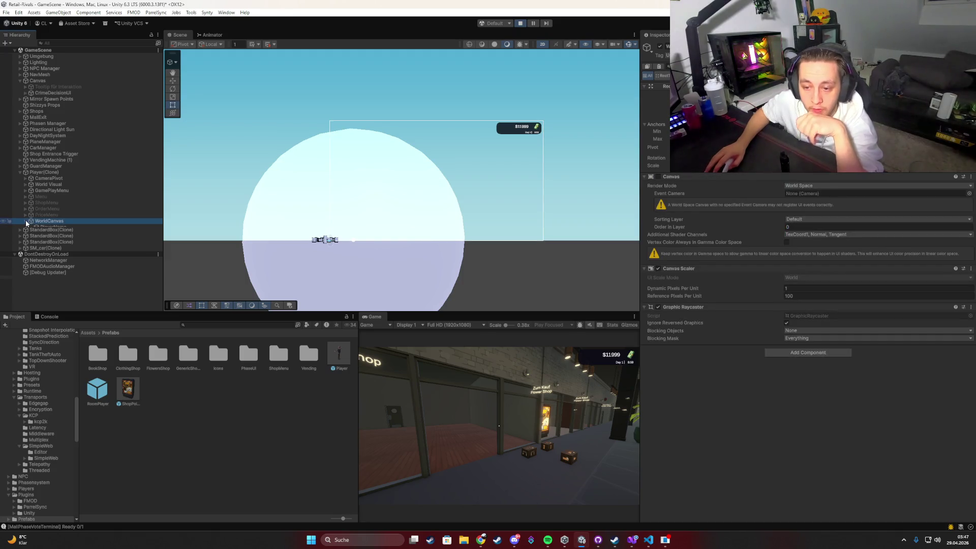
left_click(56, 215)
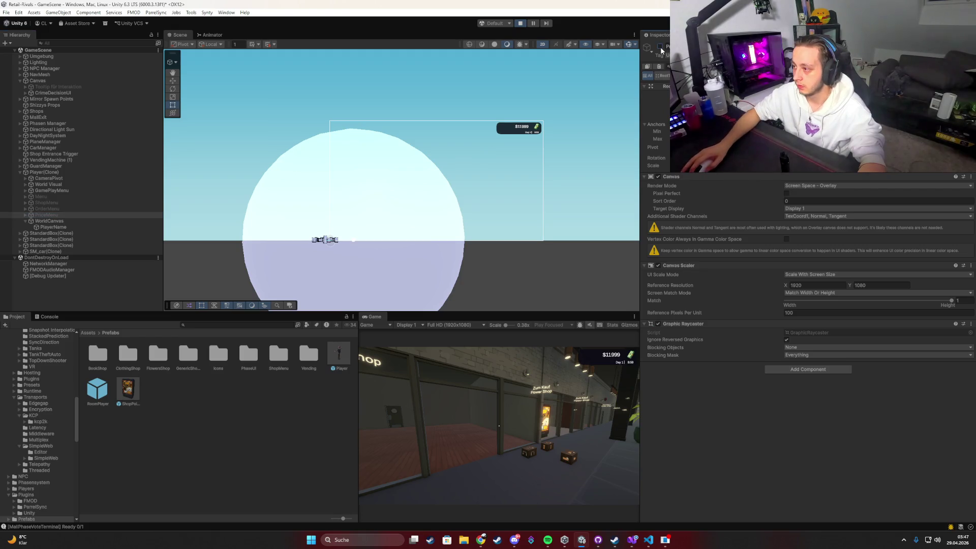
left_click(660, 47)
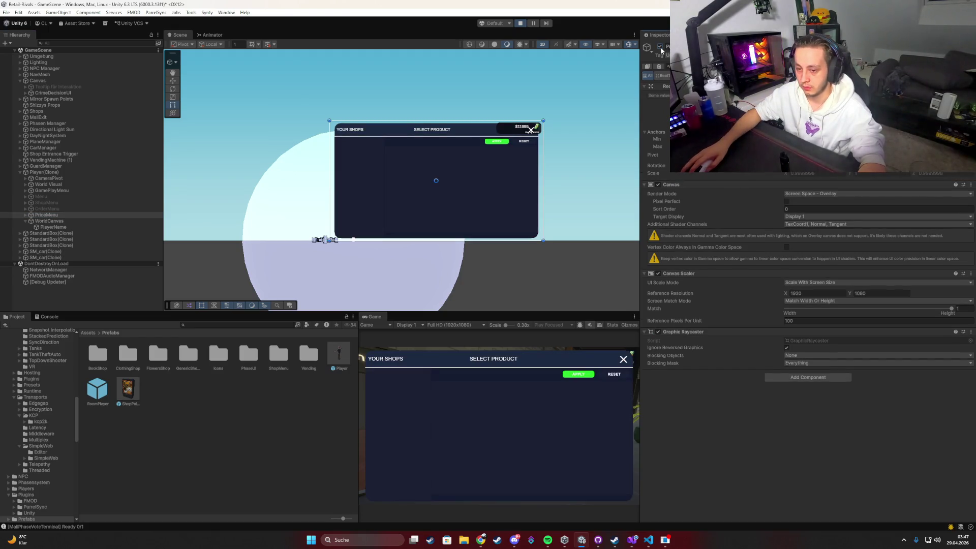
left_click(660, 46)
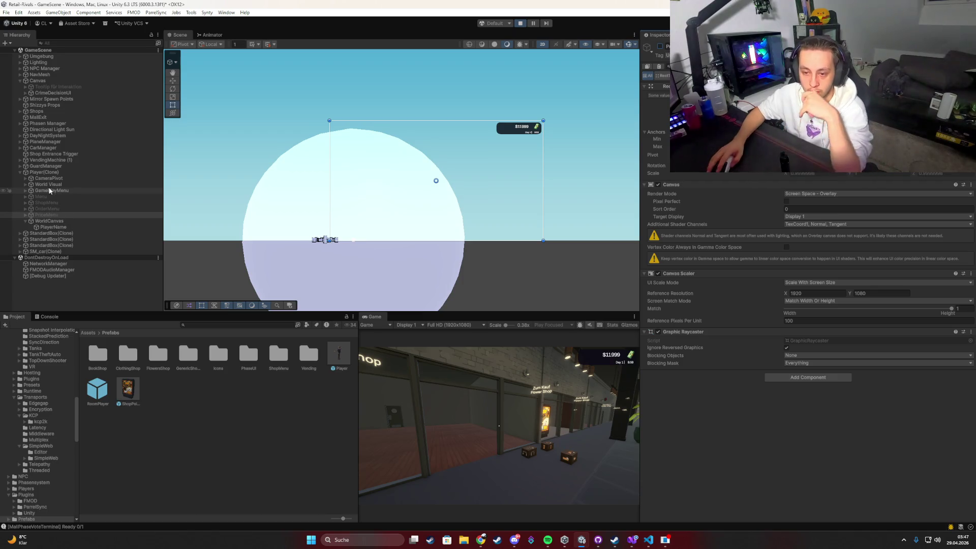
Check the Player Interaction Controller's License Menu reference and open the LicenseMenuUI script.
left_click(49, 172)
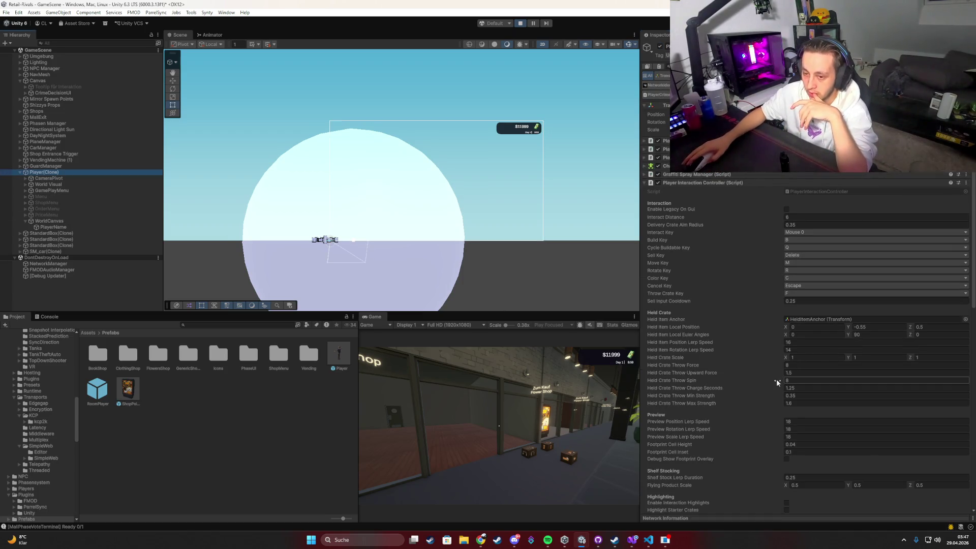
scroll(789, 390, "down", 10)
left_click(813, 322)
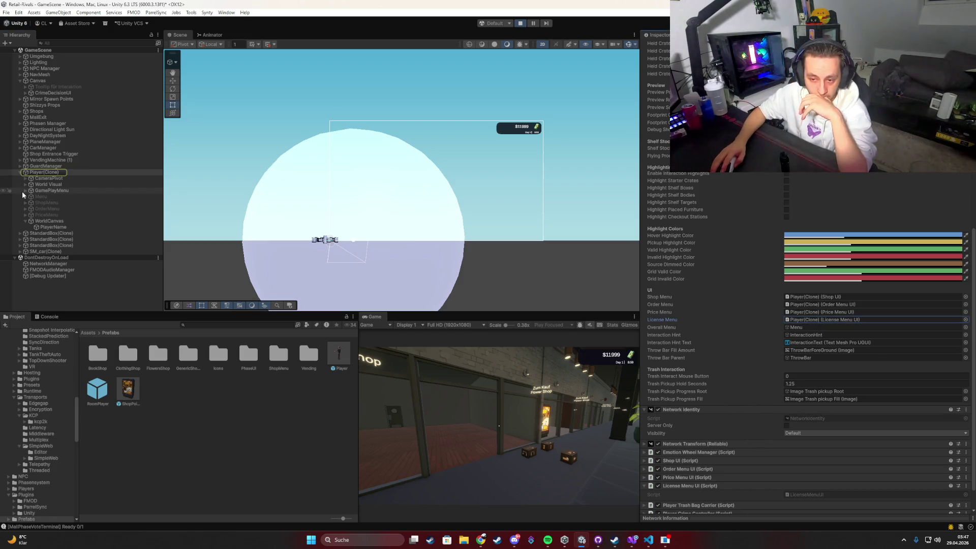
scroll(757, 349, "down", 3)
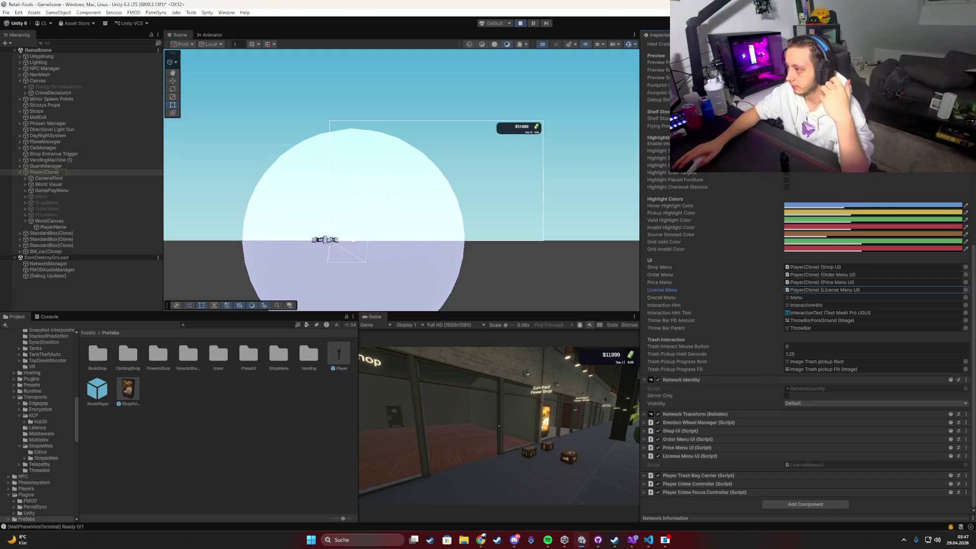
left_click(803, 466)
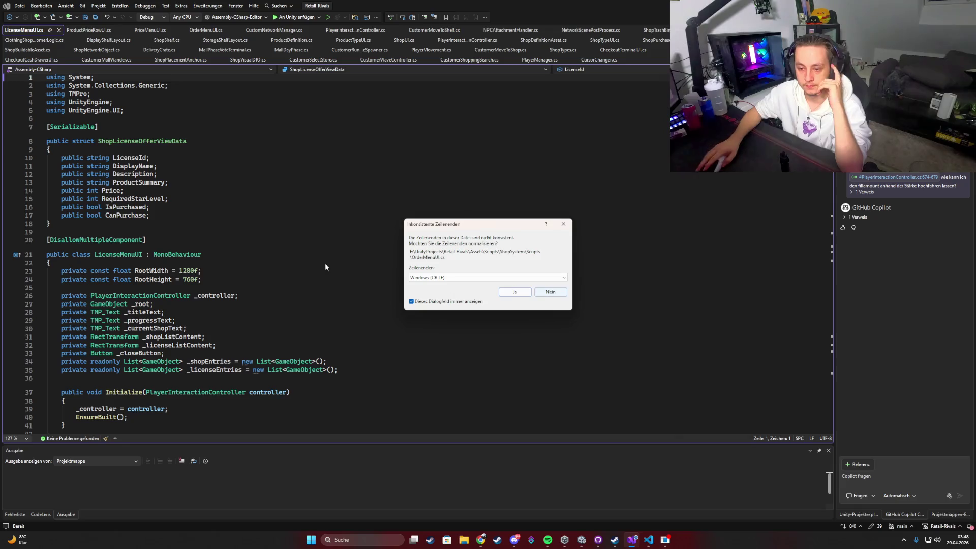
Dismiss the line-endings prompt, jump to Initialize's call in OpenLicenseMenu via its references, then return to Unity.
left_click(551, 292)
scroll(243, 280, "down", 3)
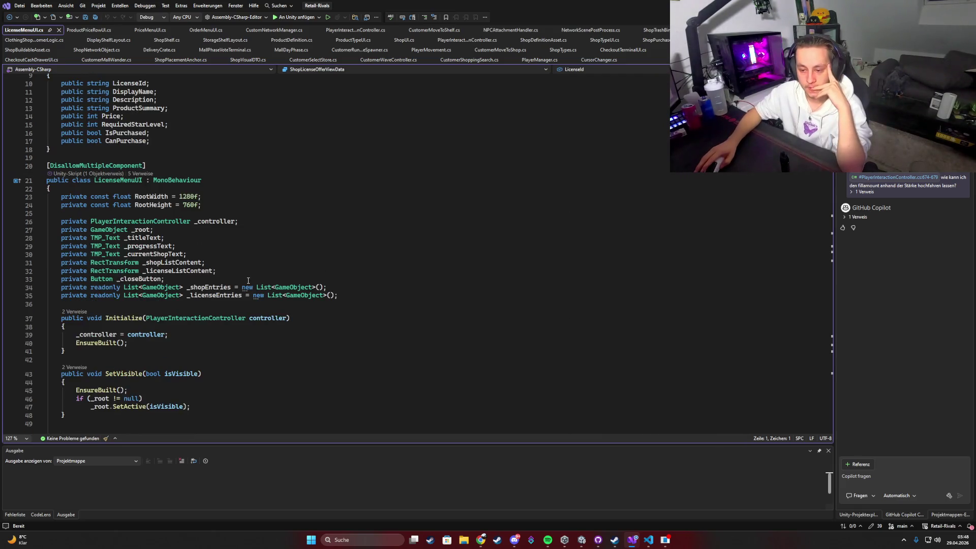
left_click(74, 311)
double_click(227, 283)
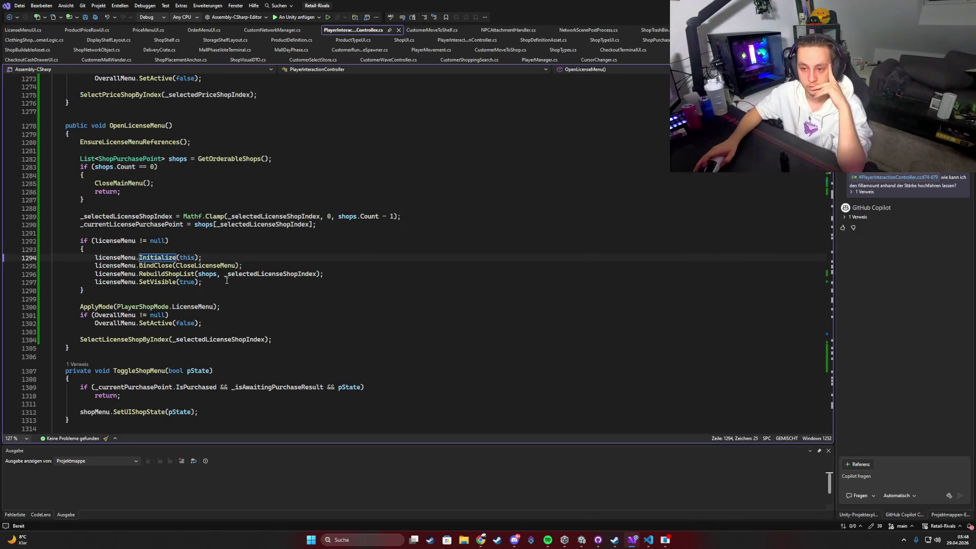
key("alt+Tab")
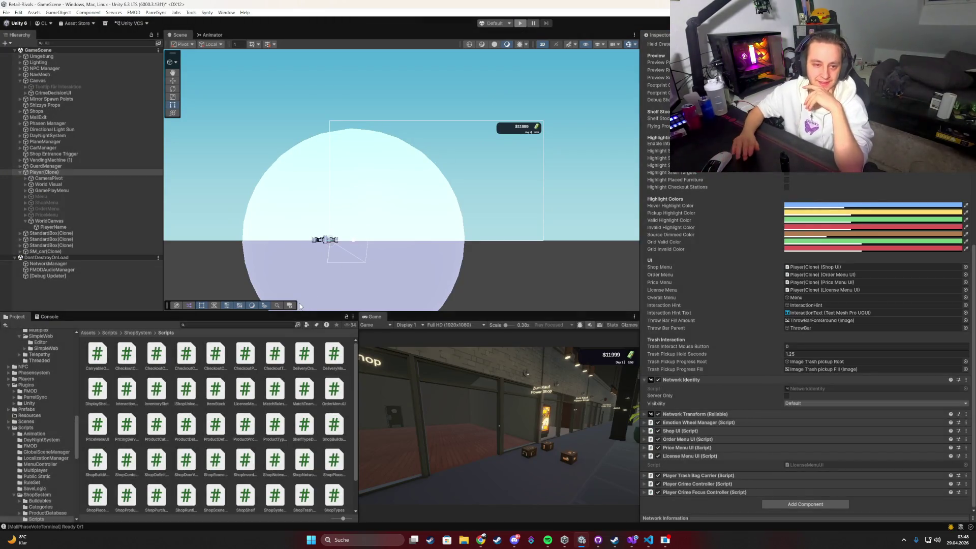
Stop the playtest, open the Player prefab from Prefabs, and select the WIP - Licensing button.
key("ctrl+p")
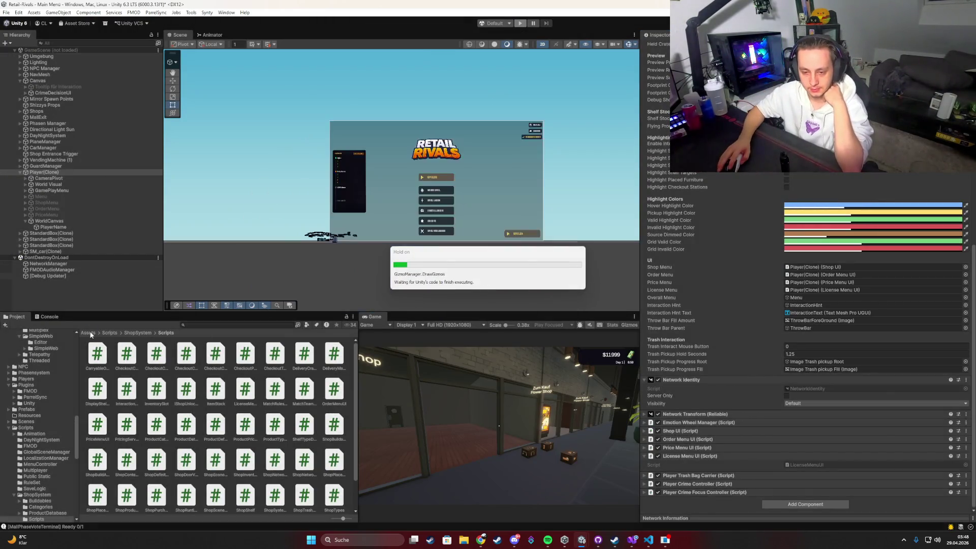
left_click(90, 333)
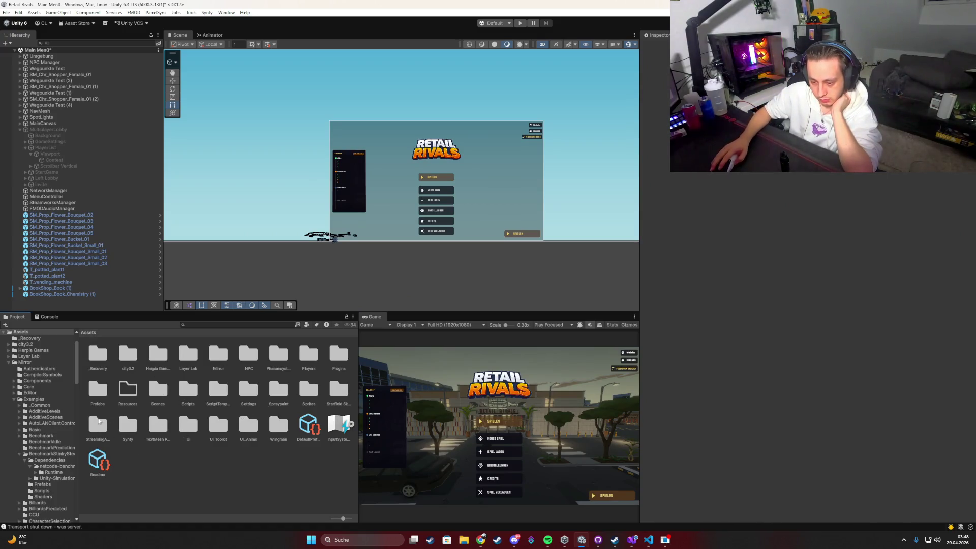
double_click(98, 390)
double_click(339, 356)
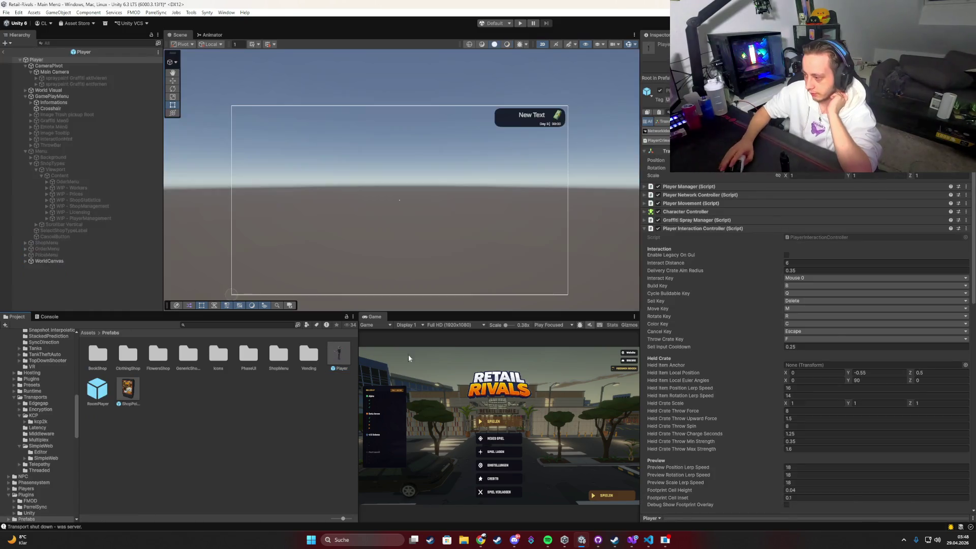
scroll(715, 267, "down", 15)
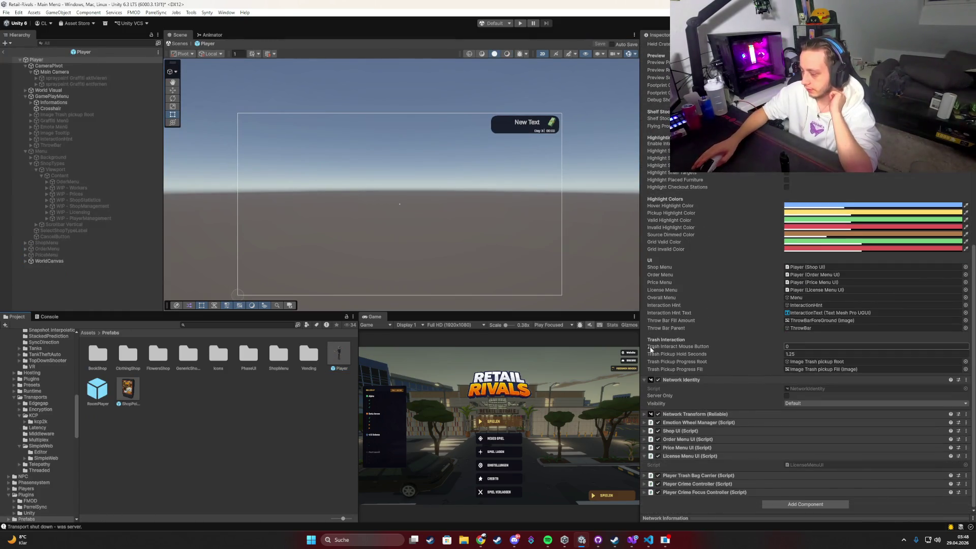
left_click(90, 212)
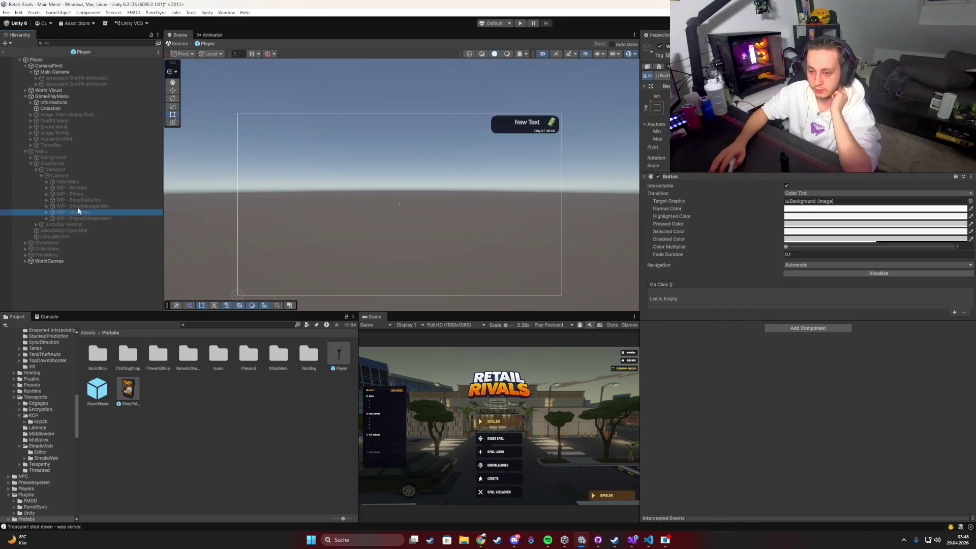
Add an On Click entry targeting Player that calls PlayerInteractionController.OpenLicenseMenu.
left_click(954, 313)
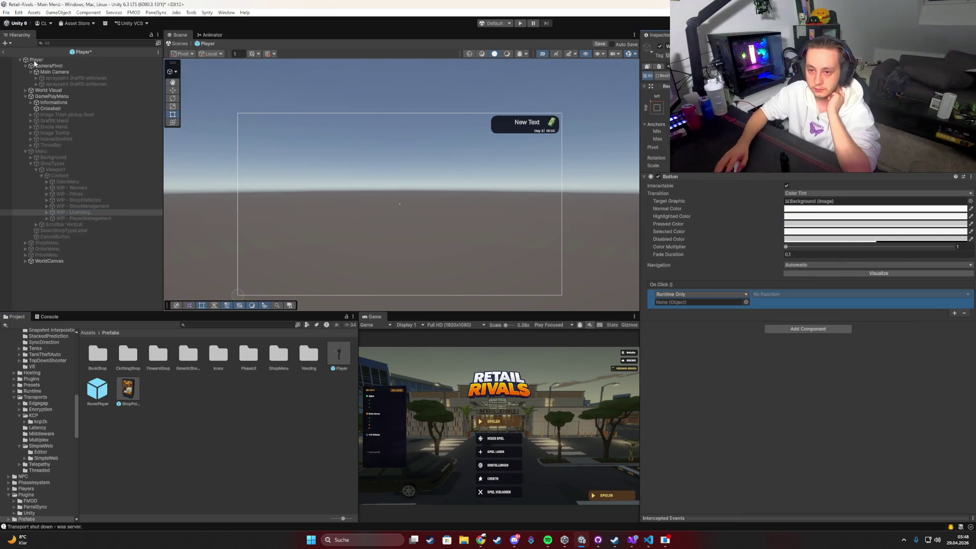
mouse_move(34, 63)
left_mouse_down()
mouse_move(691, 312)
mouse_move(702, 303)
left_mouse_up()
left_click(763, 294)
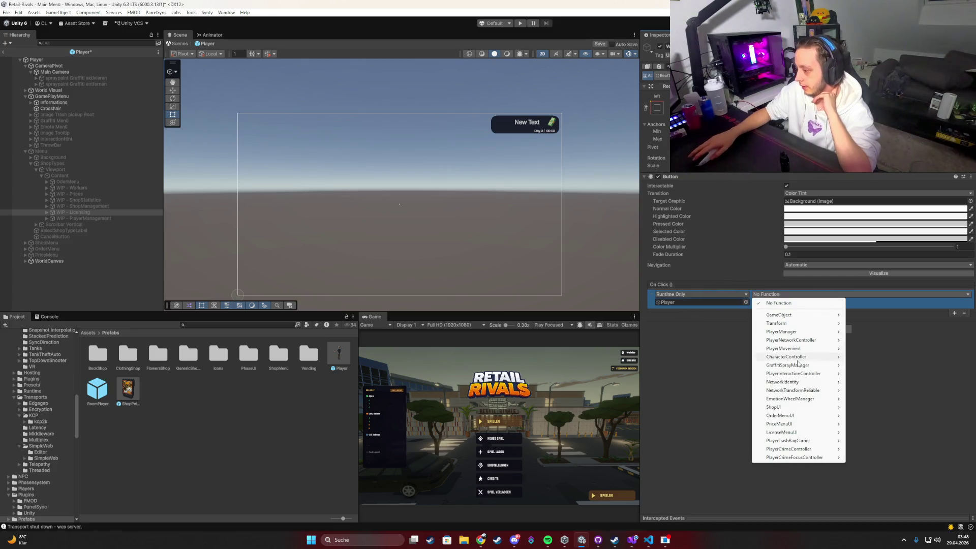
mouse_move(793, 423)
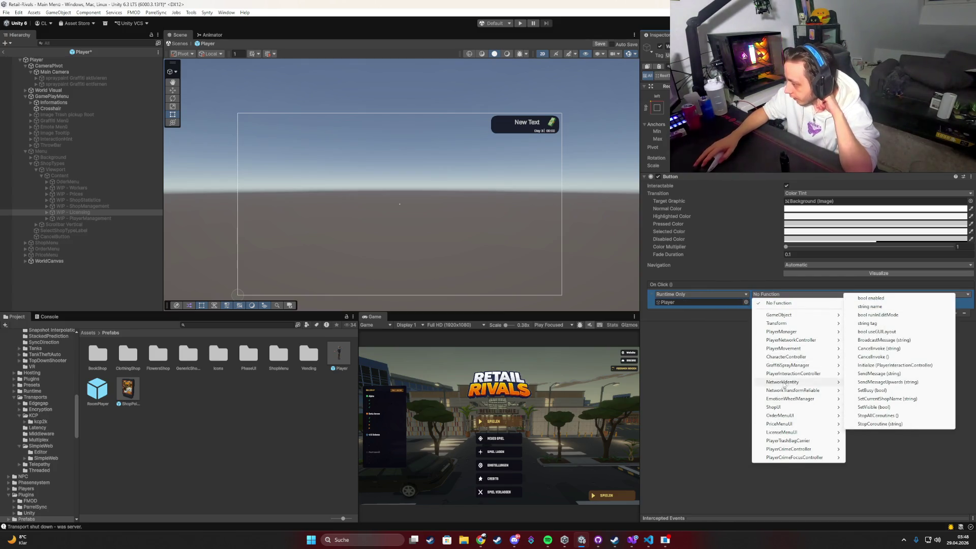
mouse_move(793, 373)
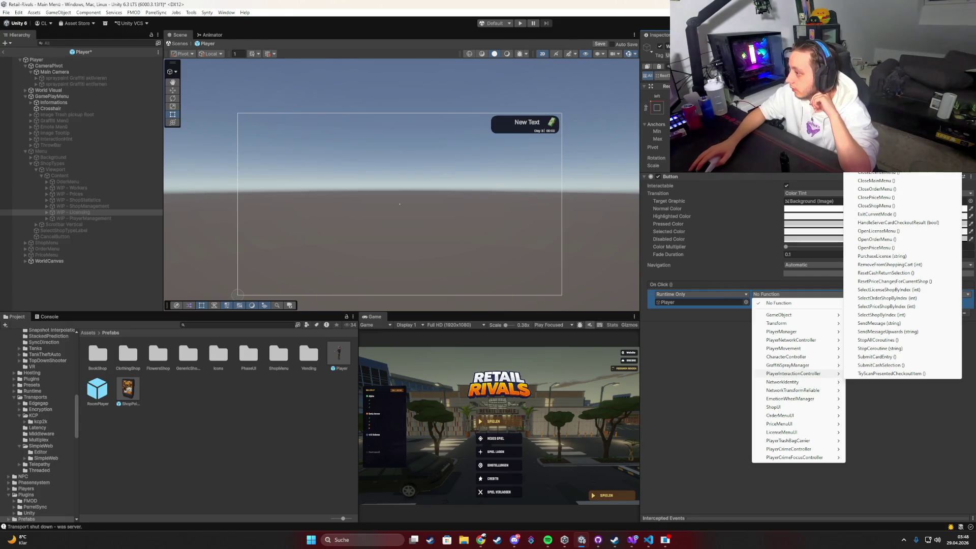
left_click(877, 230)
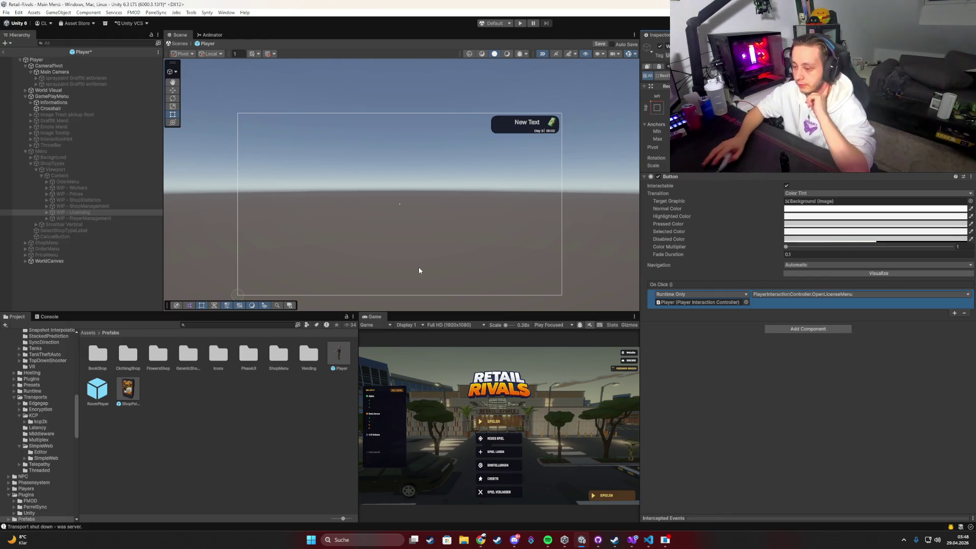
Save the modified Player prefab and start a playtest.
left_click(3, 52)
left_click(463, 281)
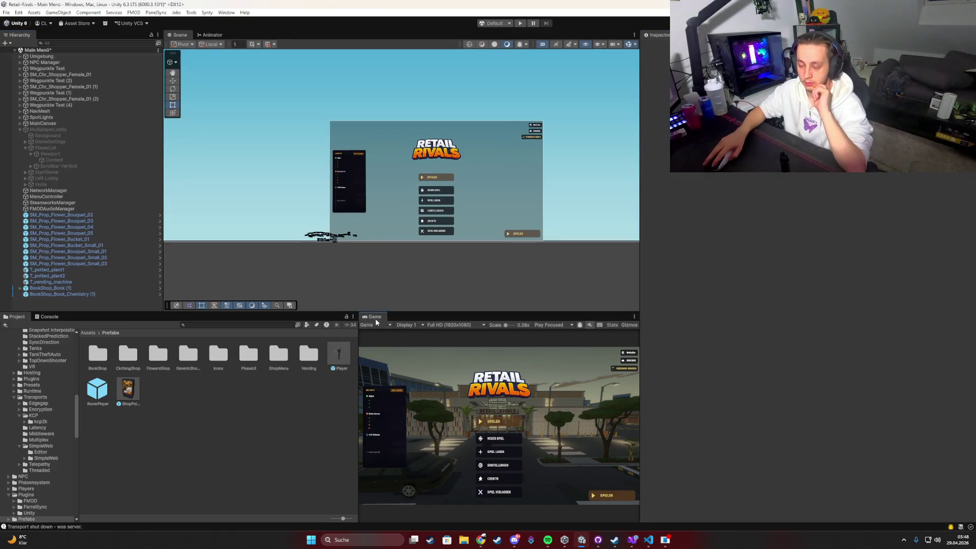
left_click(520, 23)
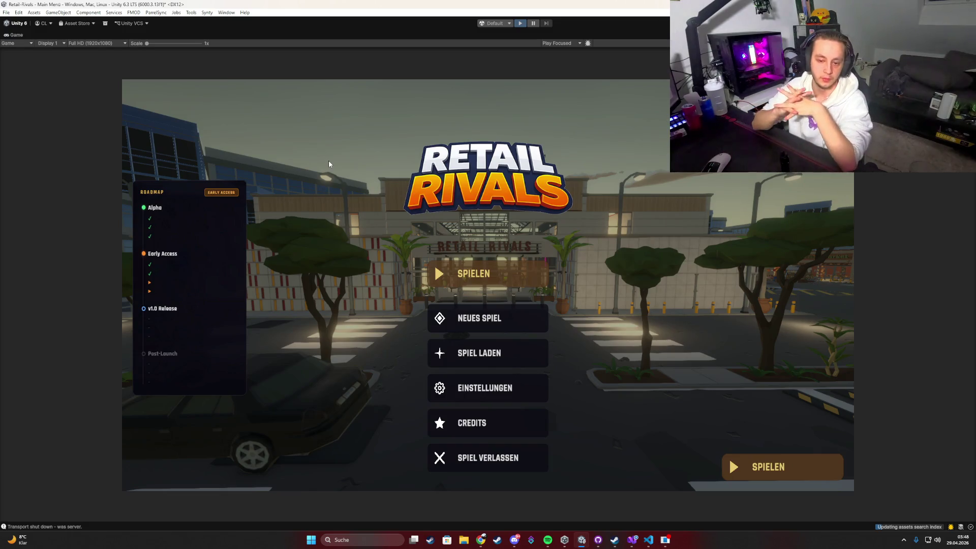
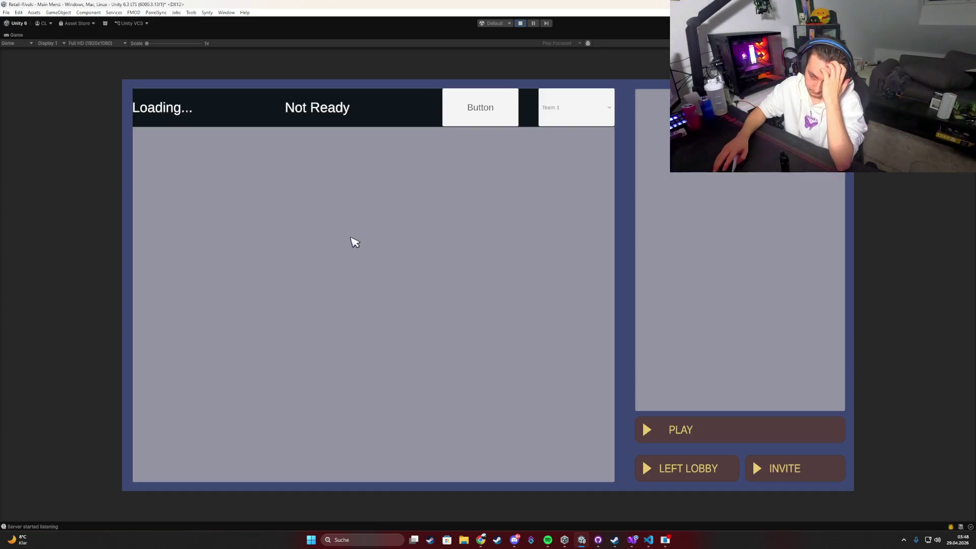
Ready up, start the game from the lobby, and buy the Clothing Shop.
left_click(489, 111)
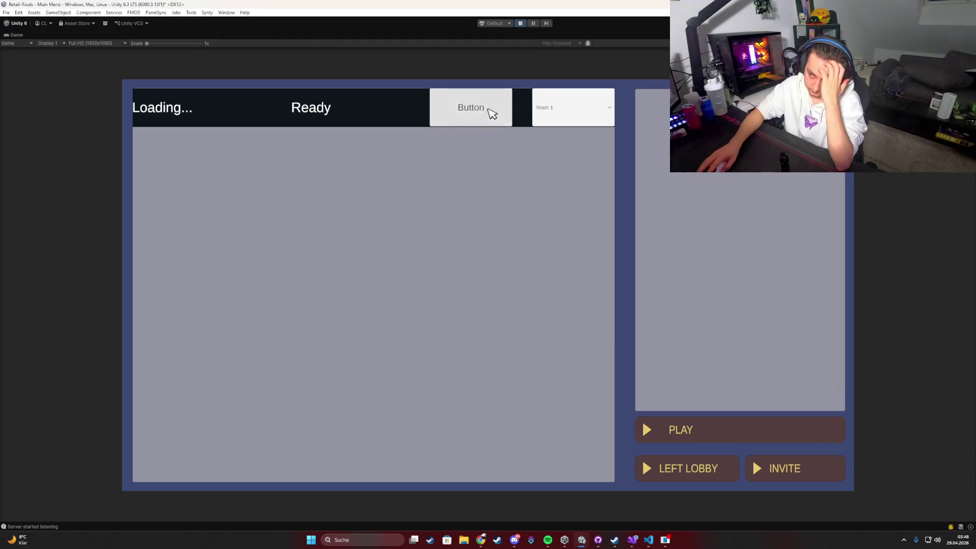
left_click(672, 440)
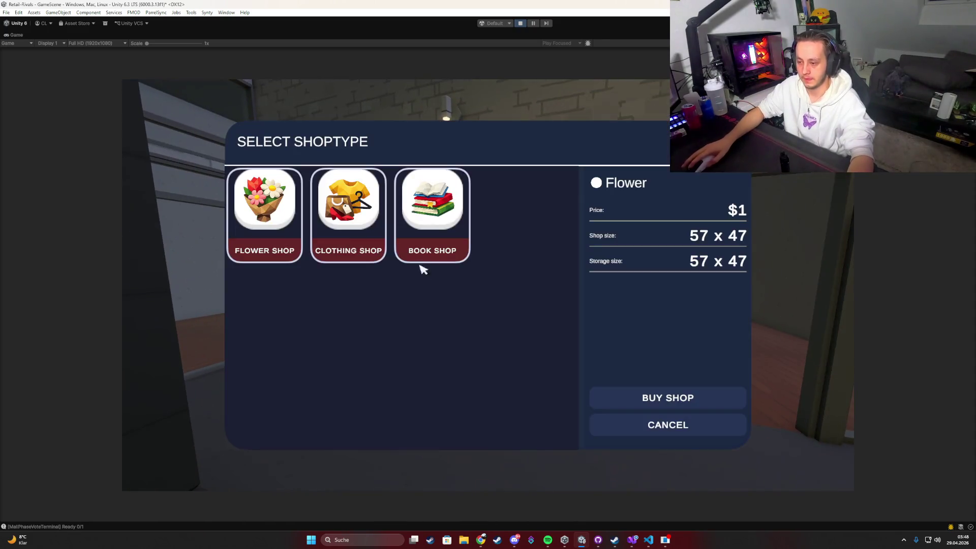
left_click(345, 211)
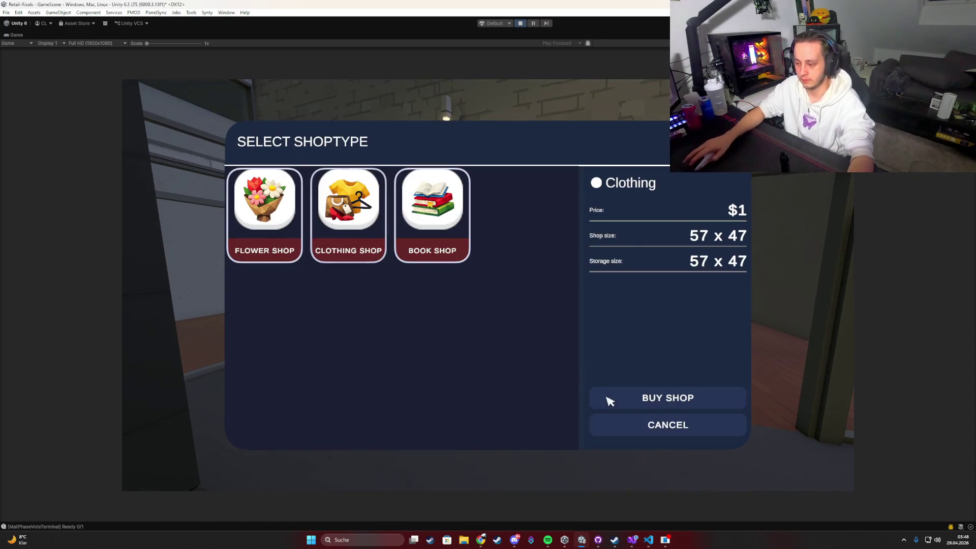
left_click(609, 401)
Step out of the running game back to the Unity editor.
key("Tab")
key("Tab")
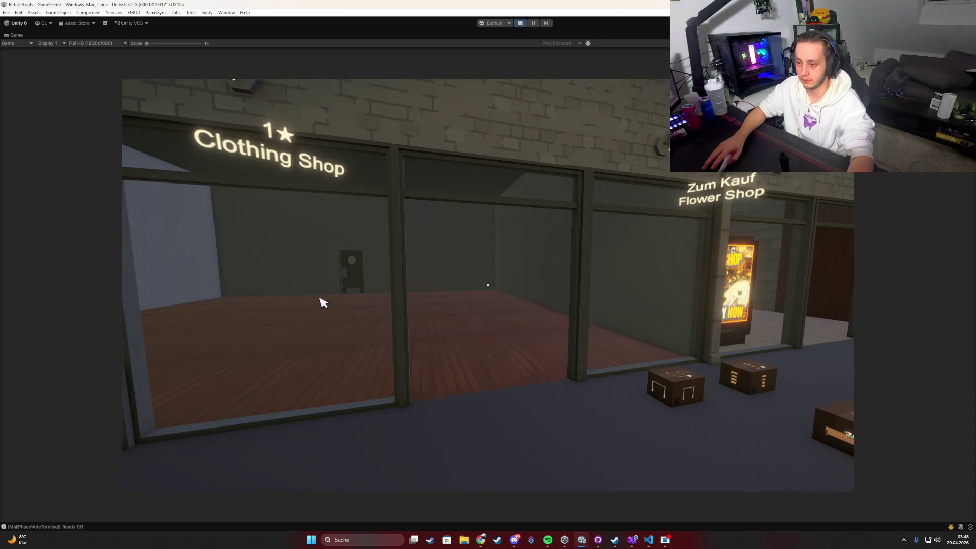
key("super")
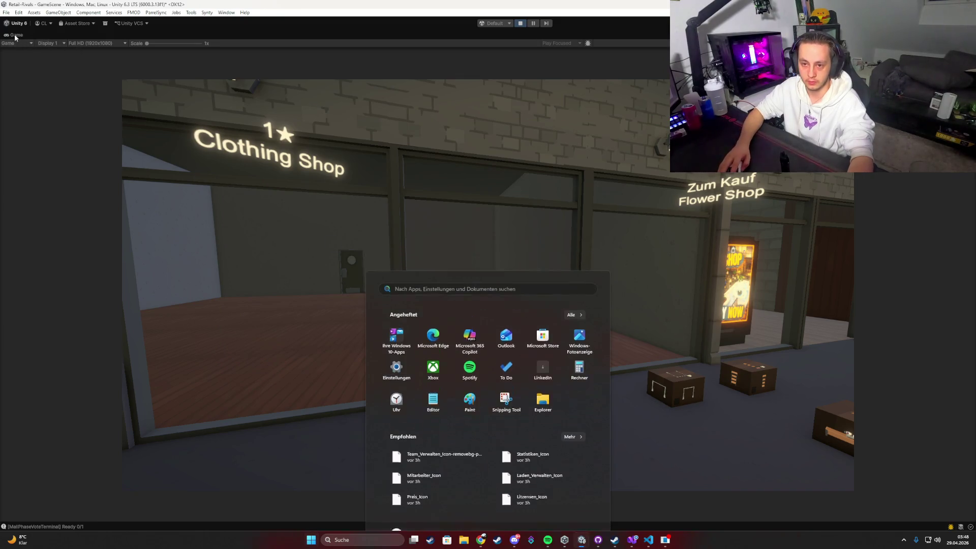
key("super")
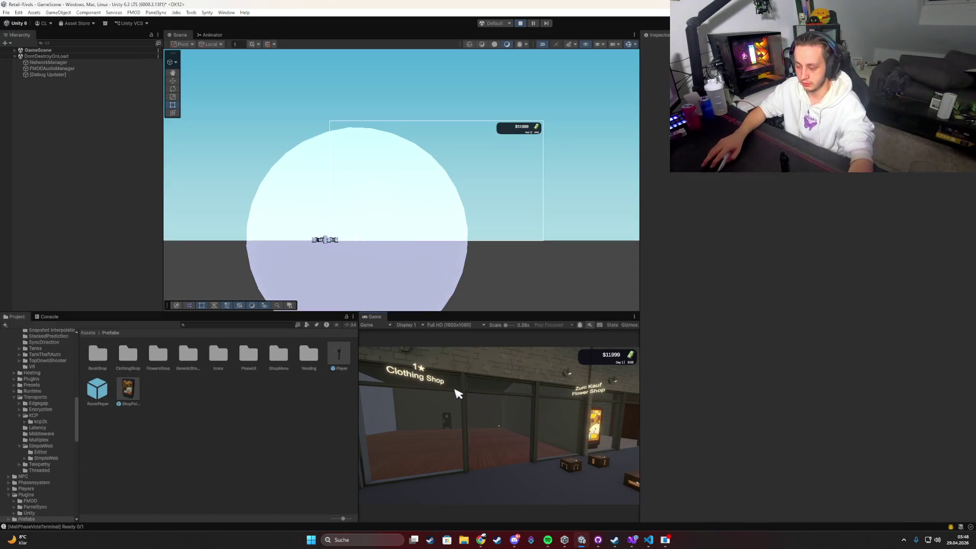
Open the in-game menu and select its panel in the Scene view.
left_click(459, 394)
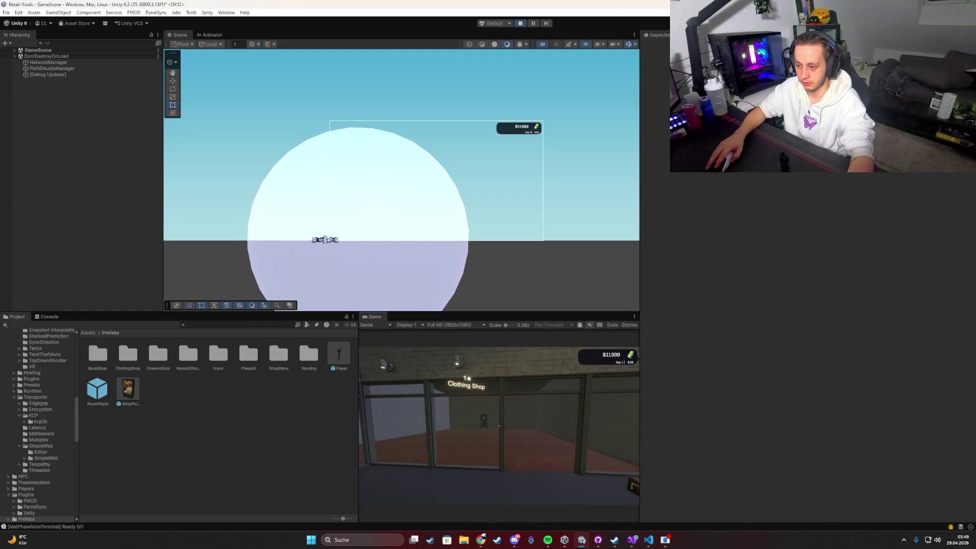
key("Tab")
left_click(384, 190)
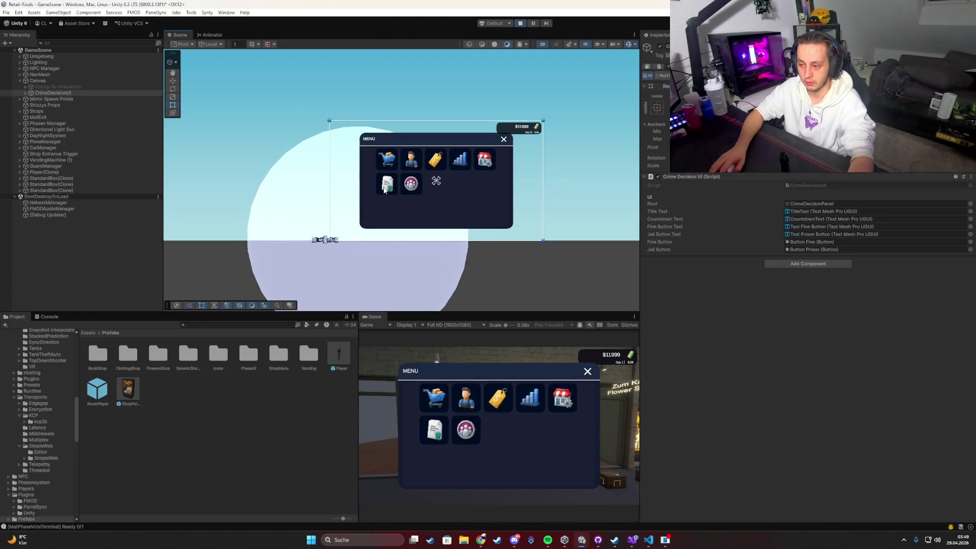
Select the WIP - Licensing entry and view its OpenLicenseMenu() code in Visual Studio.
left_click(387, 184)
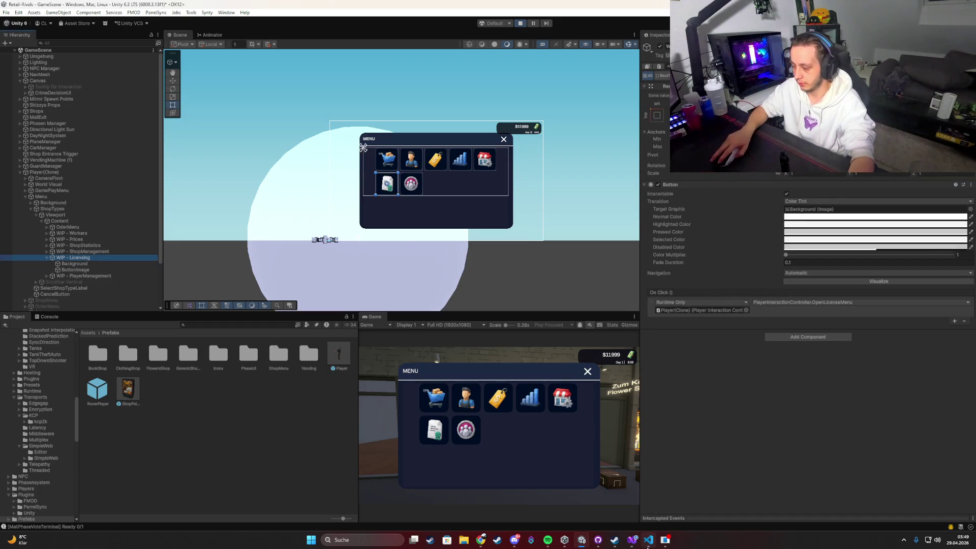
left_click(632, 540)
left_click(193, 241)
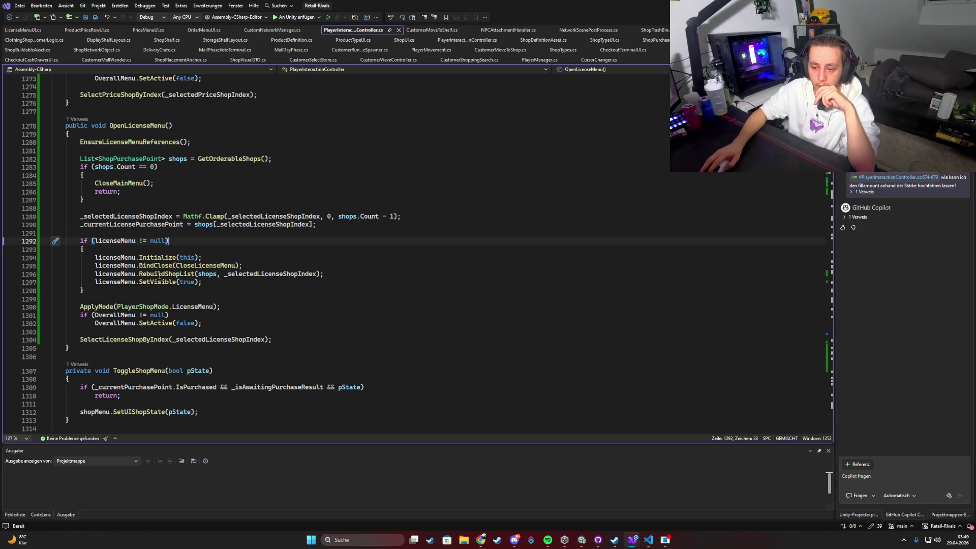
Look at the Initialize definition, then navigate back to OpenLicenseMenu.
mouse_move(140, 275)
left_mouse_down()
mouse_move(323, 274)
mouse_move(195, 274)
left_mouse_up()
left_click(206, 291)
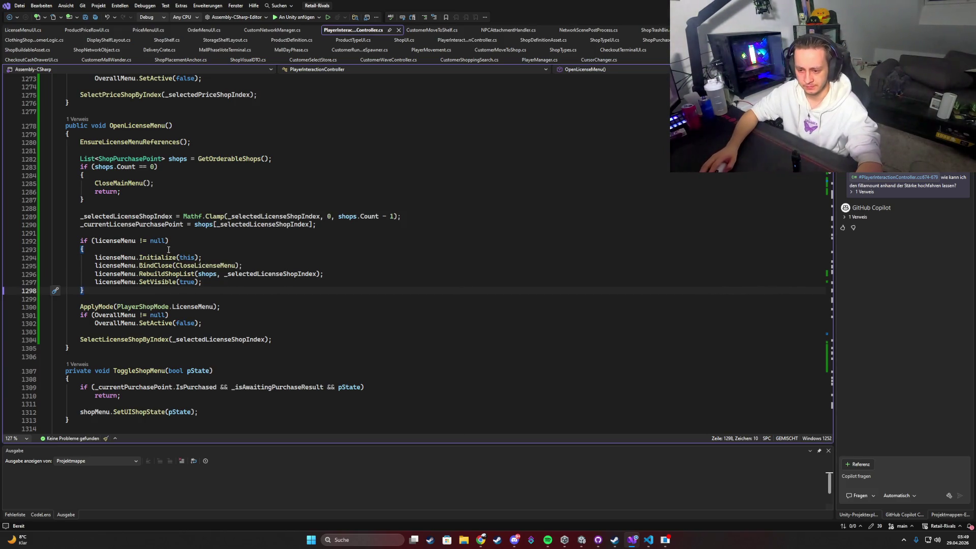
left_click(163, 249)
left_click(153, 259, "ctrl")
scroll(160, 284, "down", 4)
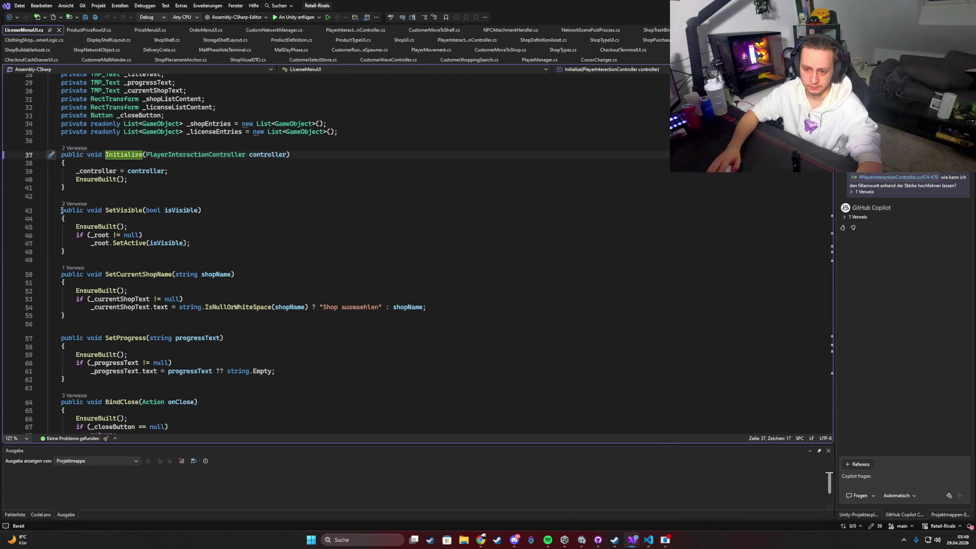
key("ctrl+minus")
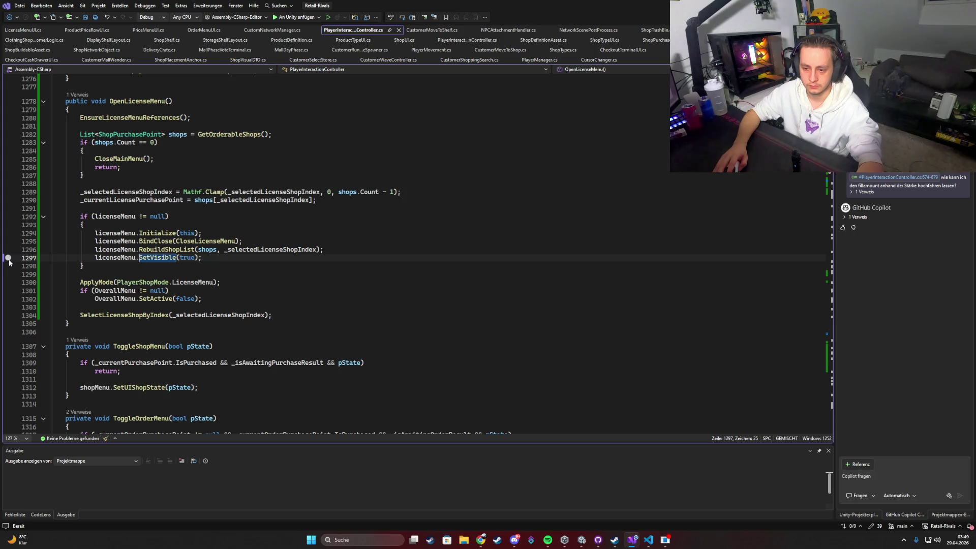
Breakpoint licenseMenu.SetVisible(true), attach to Unity, and open SetVisible's definition.
left_click(8, 258)
left_click(295, 17)
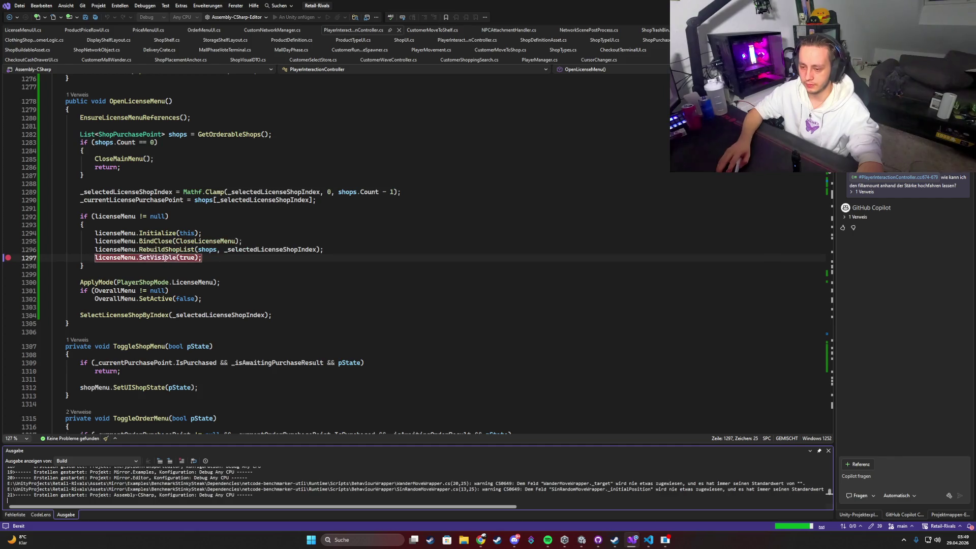
left_click(165, 257, "ctrl")
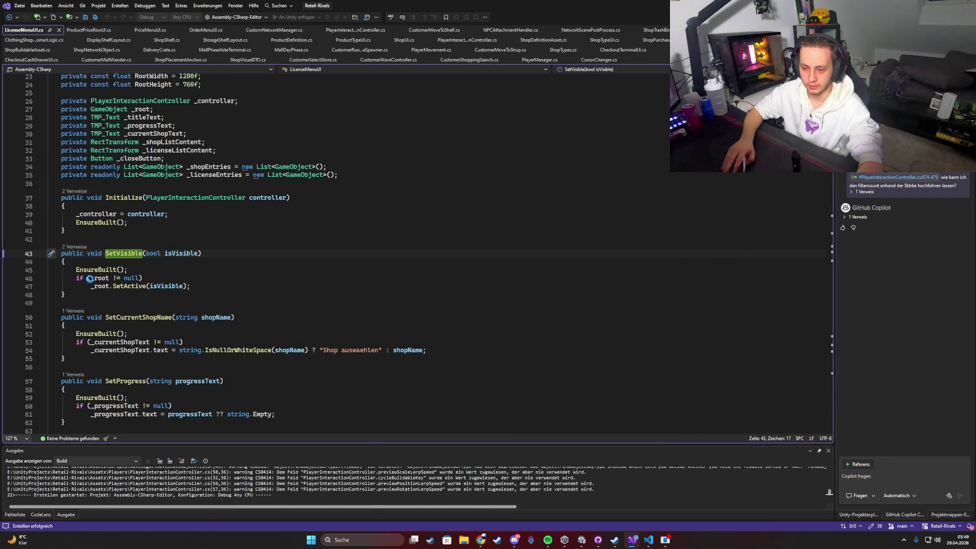
left_click(104, 326)
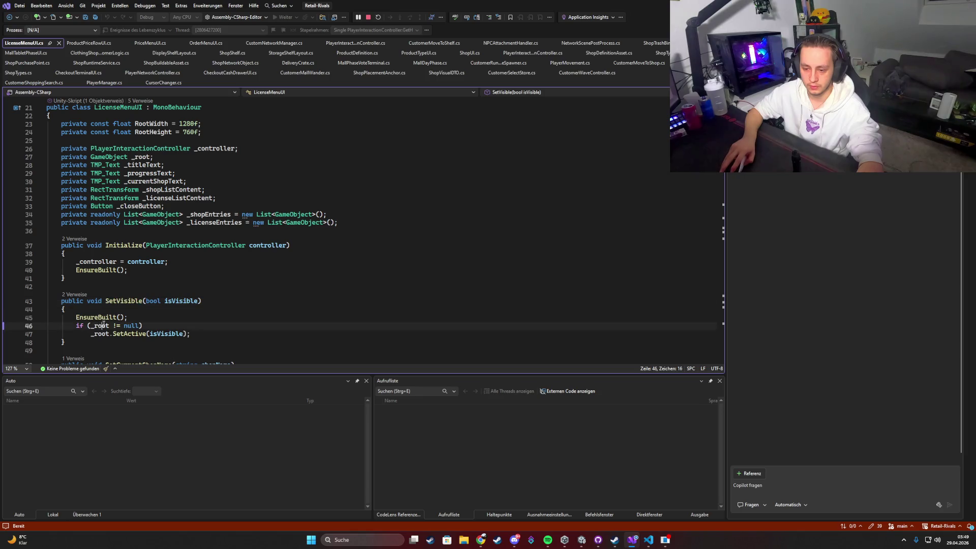
Review how _root is used in SetVisible and built in EnsureBuilt.
double_click(103, 325)
scroll(416, 148, "down", 7)
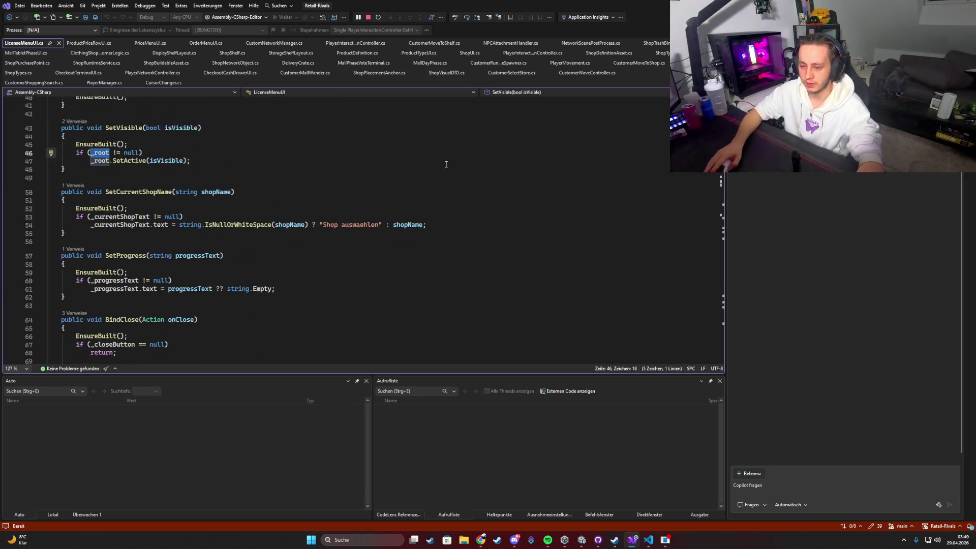
scroll(277, 177, "up", 5)
scroll(277, 177, "down", 4)
scroll(277, 177, "down", 20)
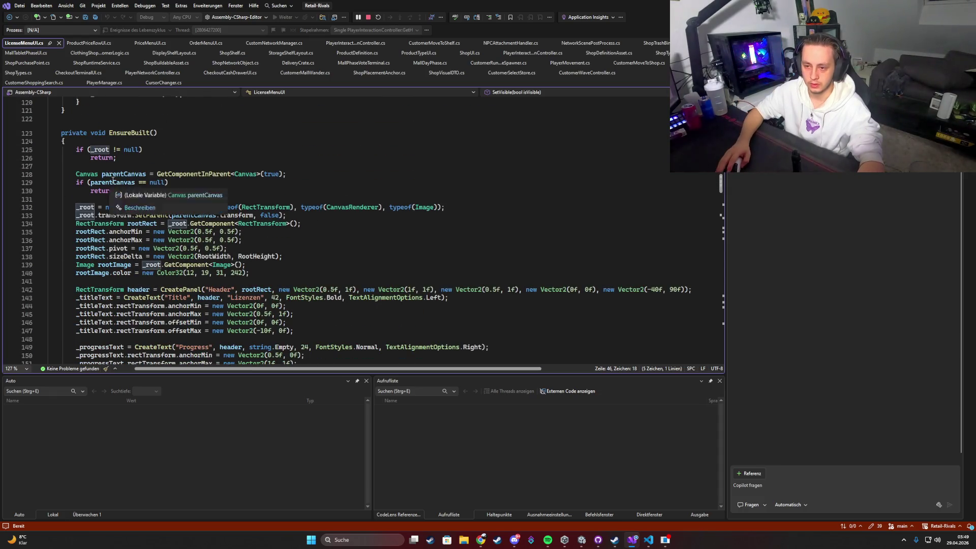
double_click(129, 132)
In the maximized Unity game, open the license menu to hit the breakpoint.
key("alt+Tab")
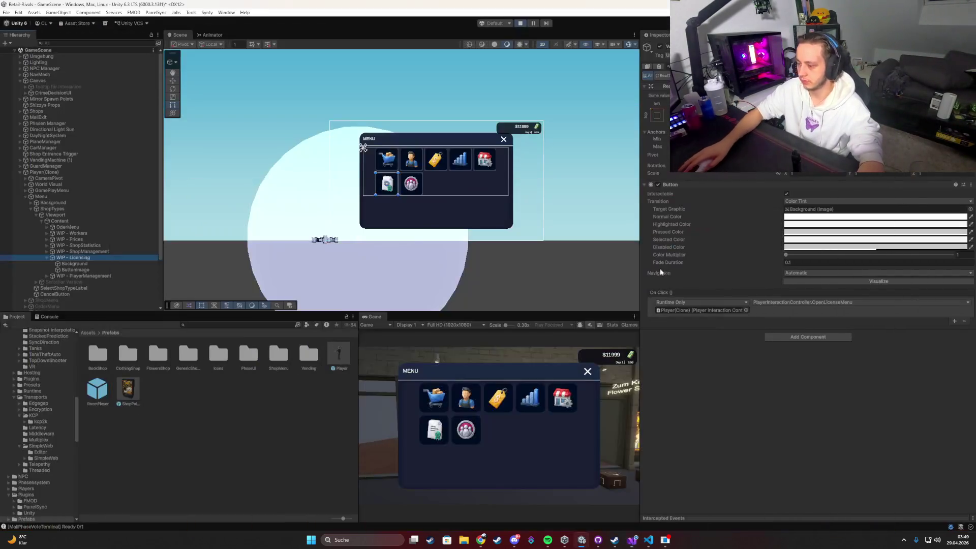
double_click(376, 320)
left_click(327, 299)
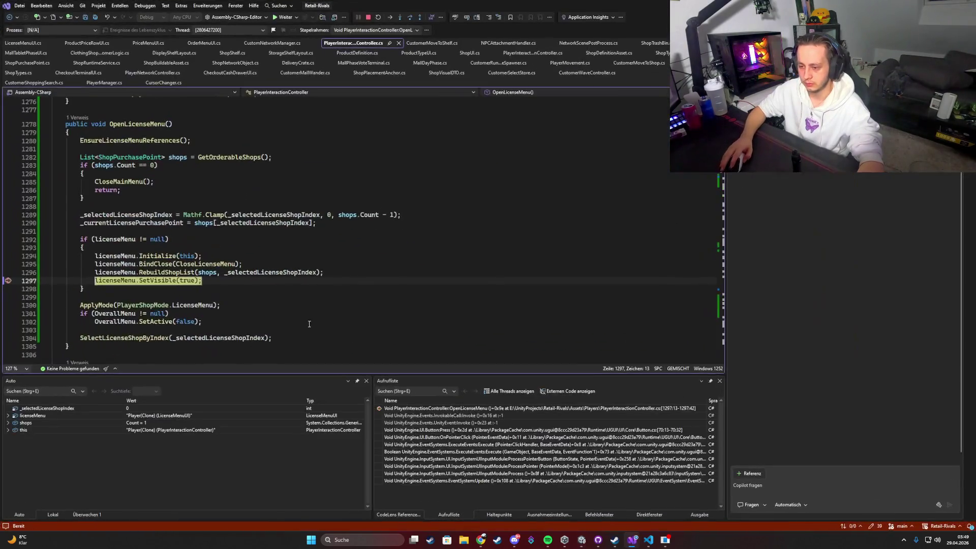
Inspect licenseMenu's null _root and content fields, then continue execution.
mouse_move(106, 281)
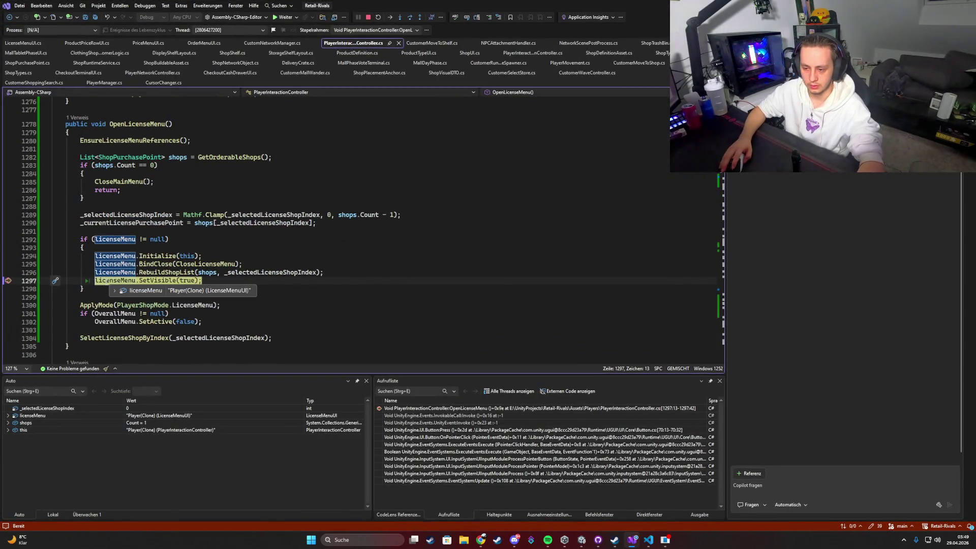
scroll(241, 229, "down", 1)
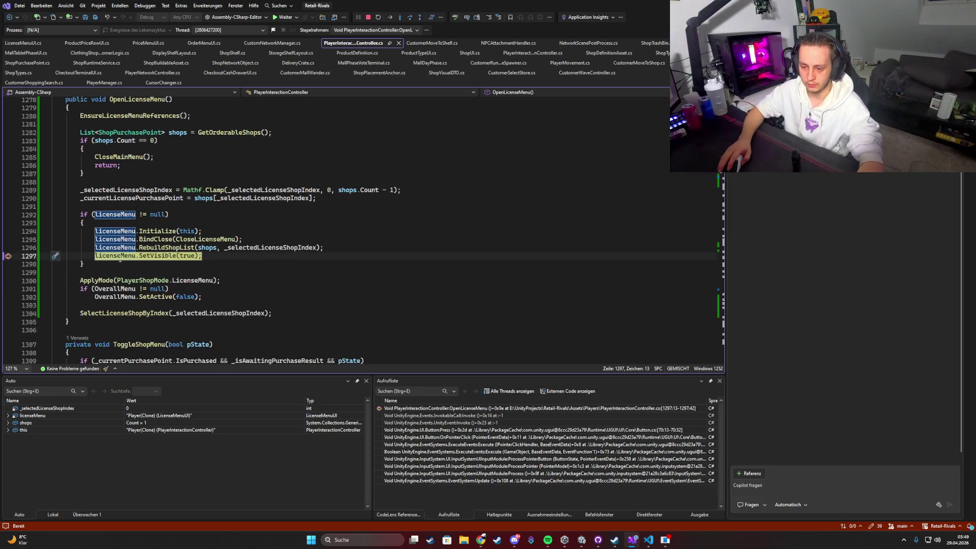
scroll(120, 259, "down", 2)
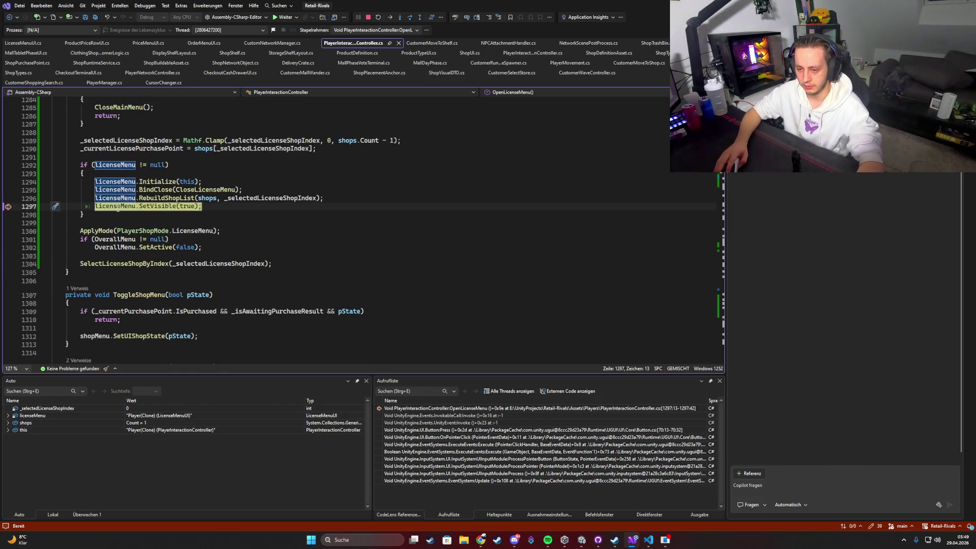
mouse_move(118, 207)
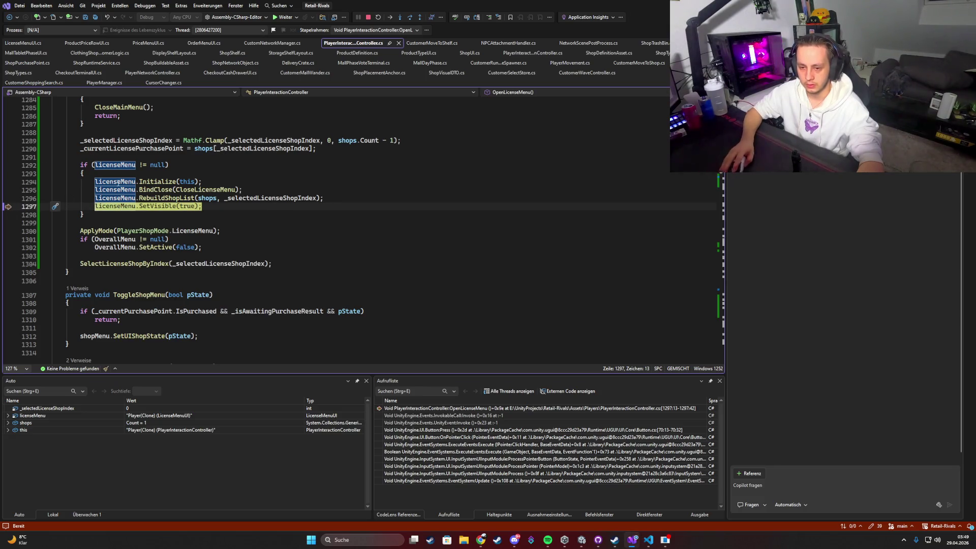
left_click(282, 16)
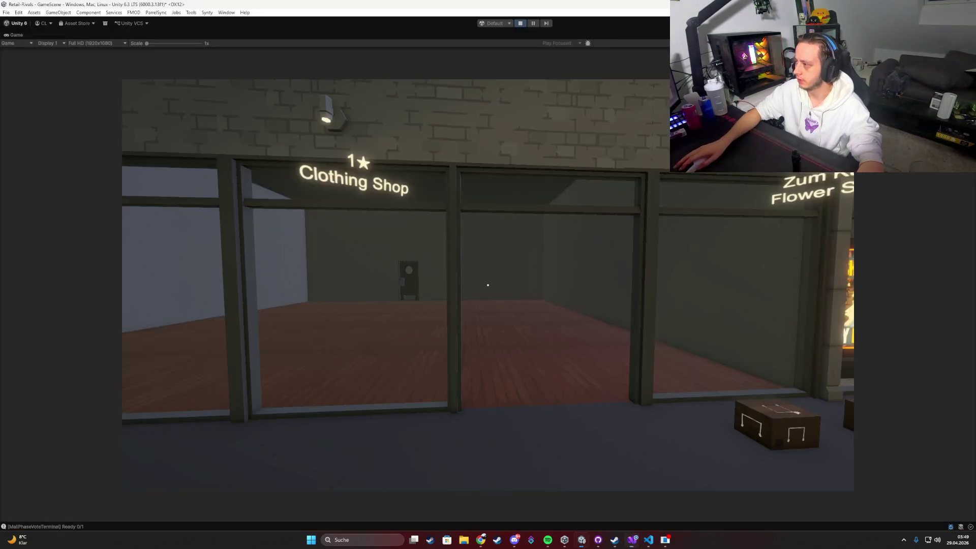
Restore the editor layout, select WIP - Licensing in the Hierarchy, and return to Visual Studio.
double_click(20, 35)
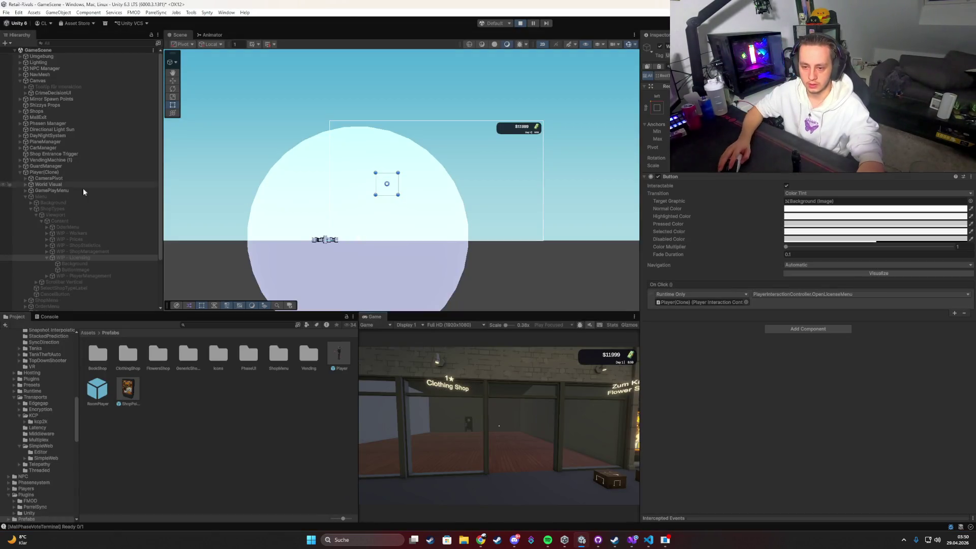
left_click(46, 257)
scroll(53, 227, "down", 3)
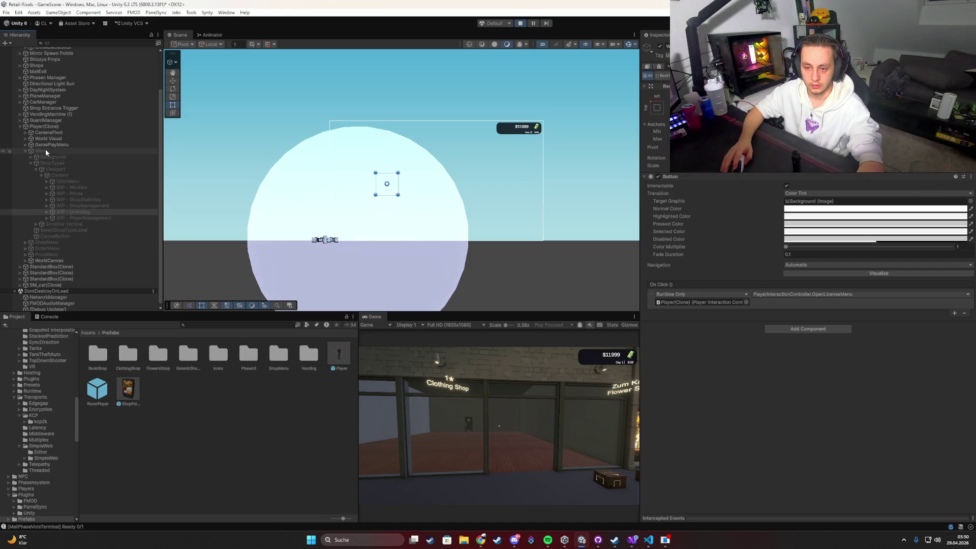
left_click(69, 210)
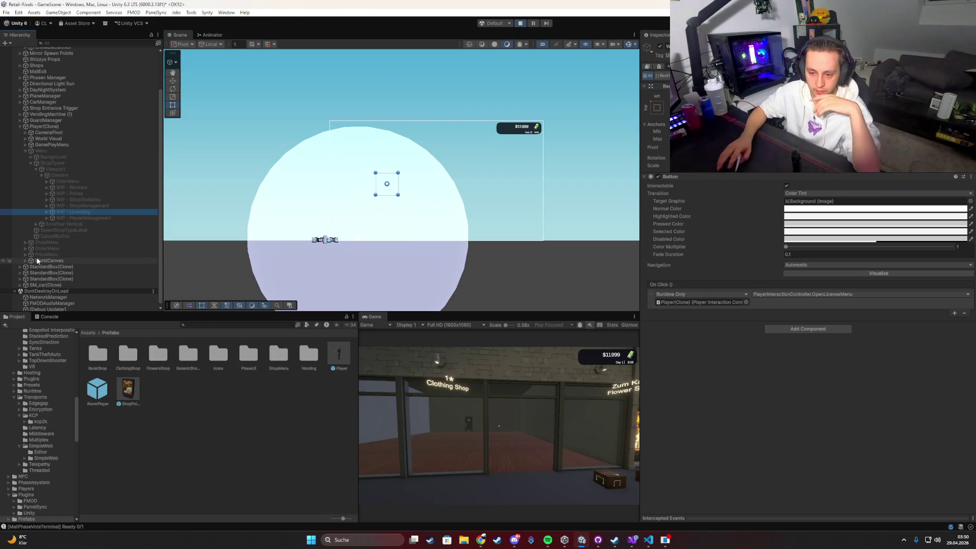
mouse_move(632, 540)
left_click(630, 518)
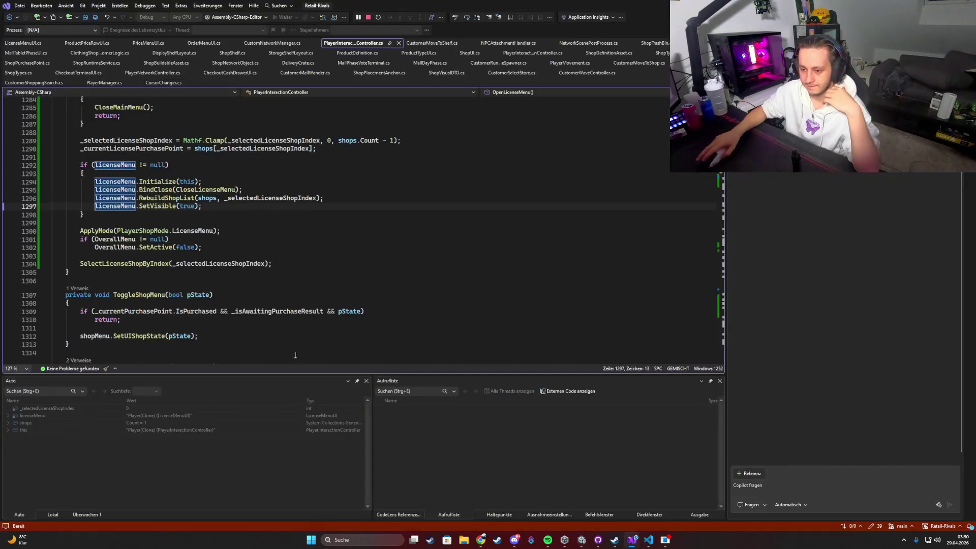
Inspect the licenseMenu references in the paused OpenLicenseMenu code.
scroll(208, 233, "up", 4)
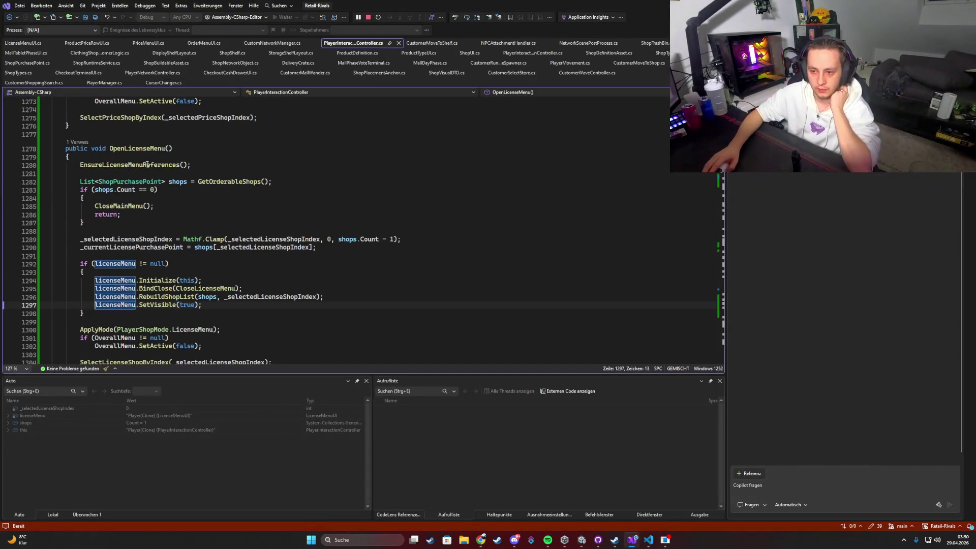
mouse_move(123, 191)
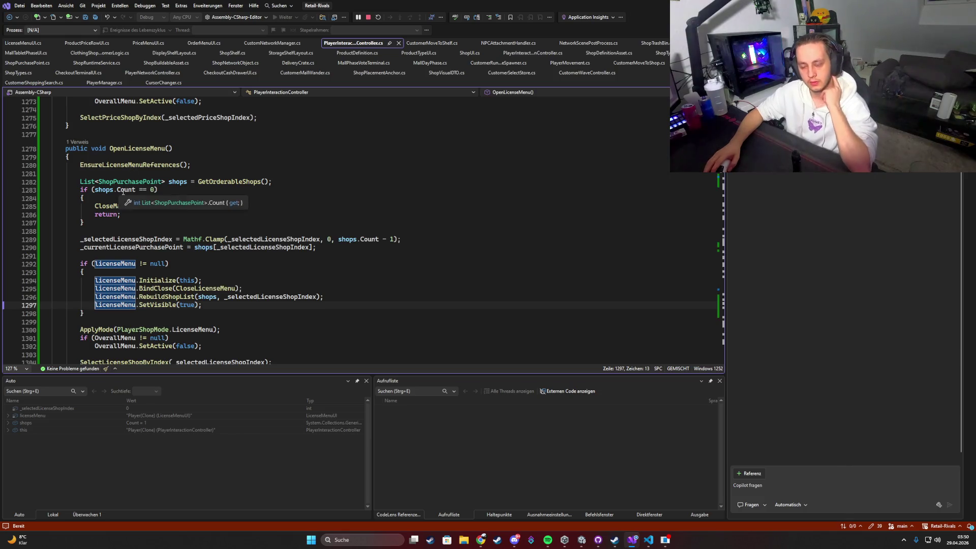
scroll(235, 280, "down", 4)
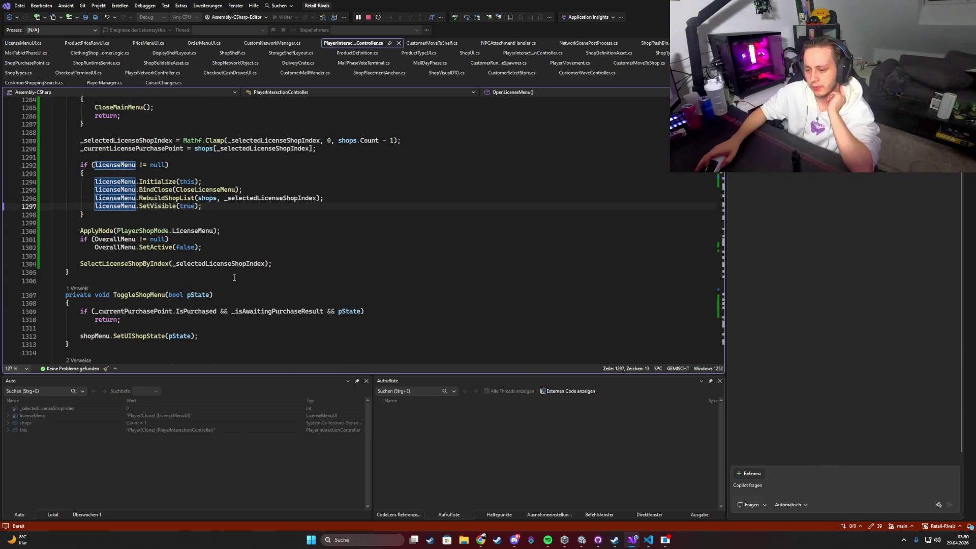
scroll(197, 255, "up", 2)
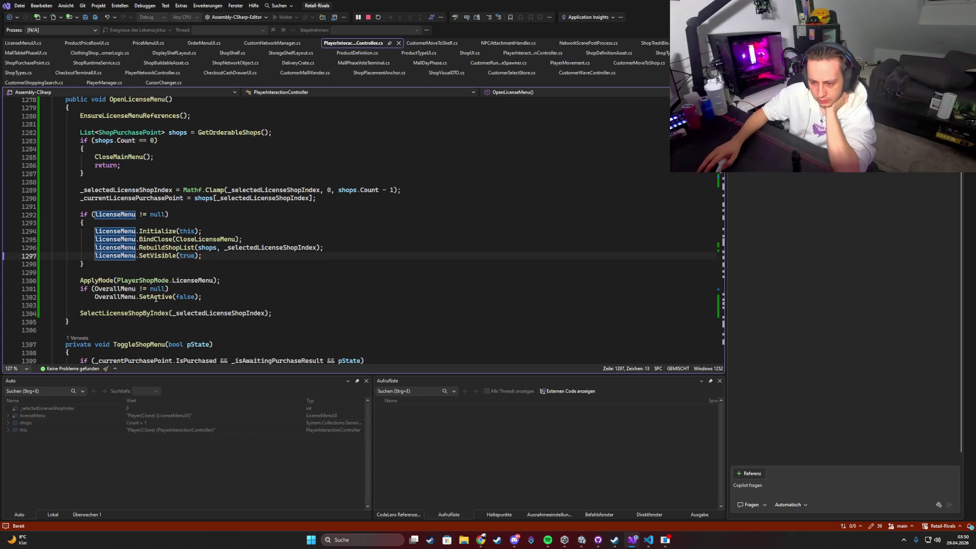
left_click(114, 316)
key("Down")
key("Down")
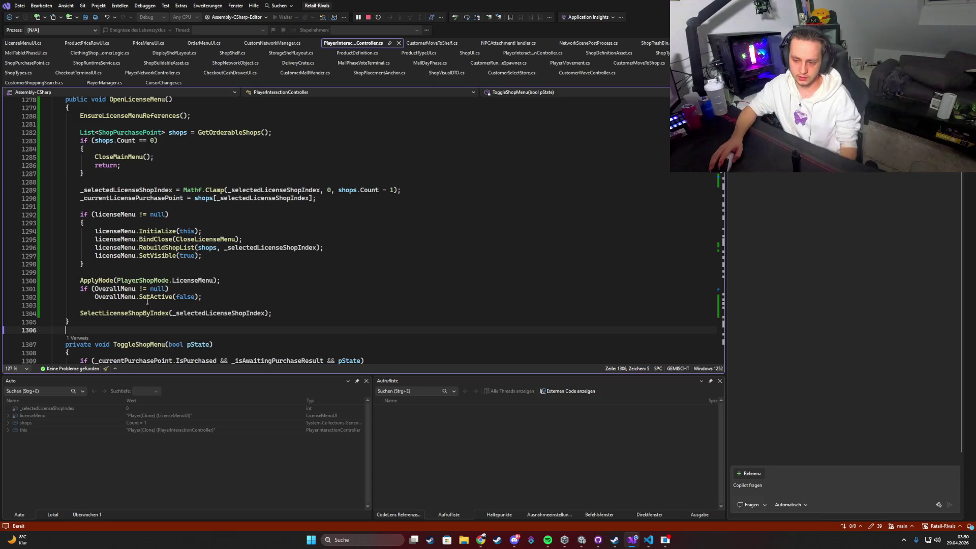
Open EnsureLicenseMenuReferences and select the "LicenseMenu" FindDeepChild name, then go to Unity.
scroll(189, 214, "up", 2)
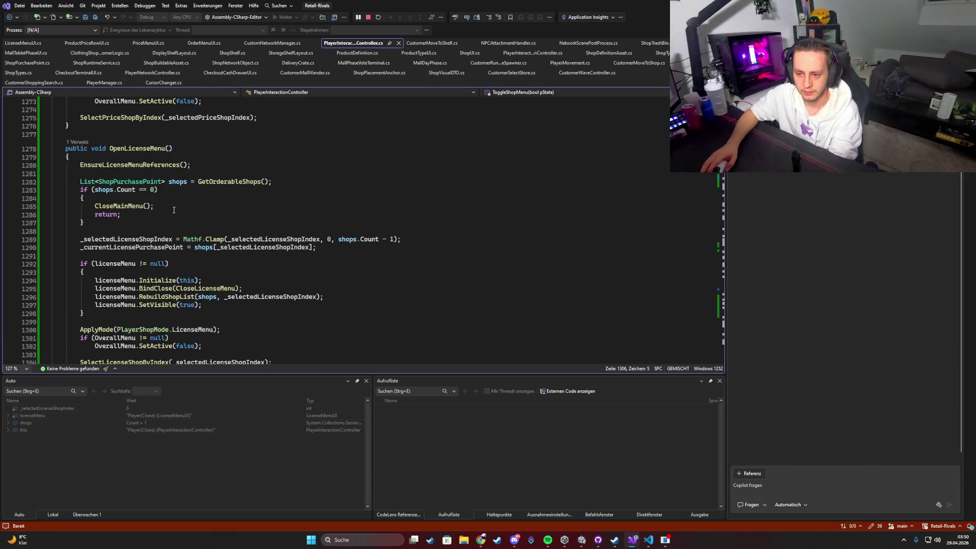
mouse_move(123, 168)
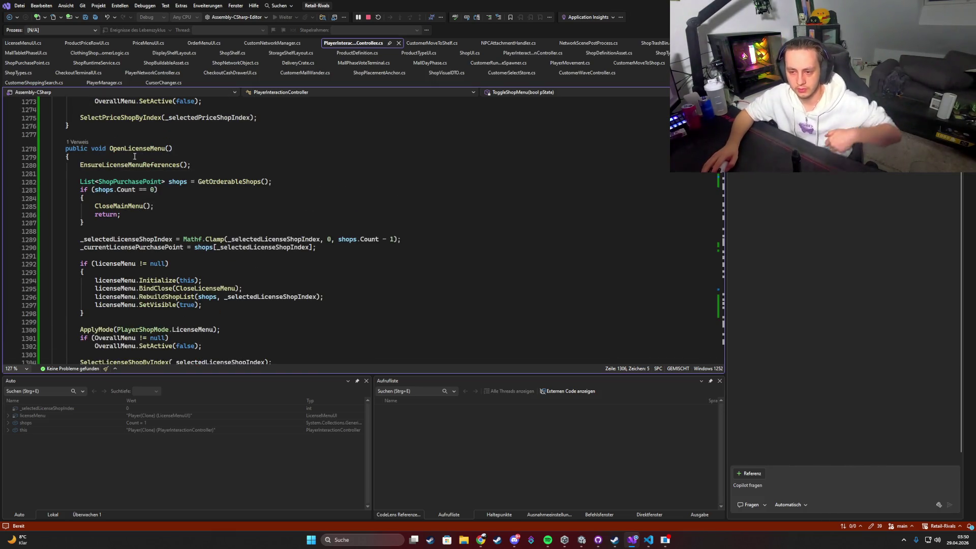
left_click(123, 165, "ctrl")
scroll(221, 228, "down", 1)
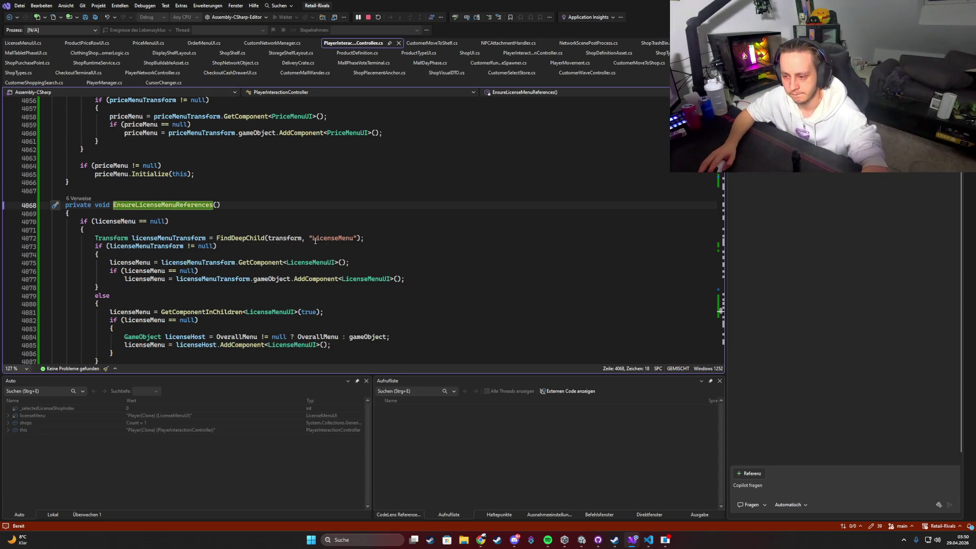
left_click(360, 241)
double_click(334, 239)
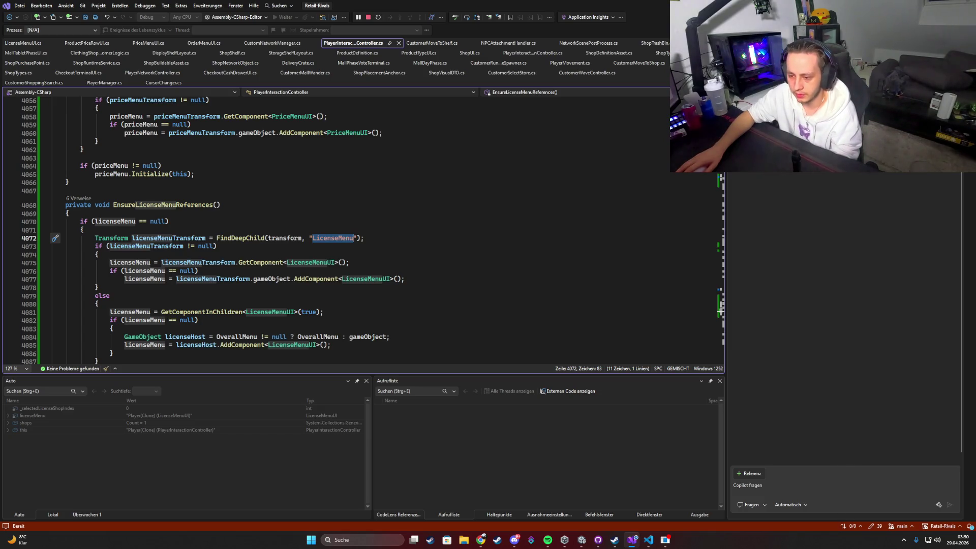
key("alt+Tab")
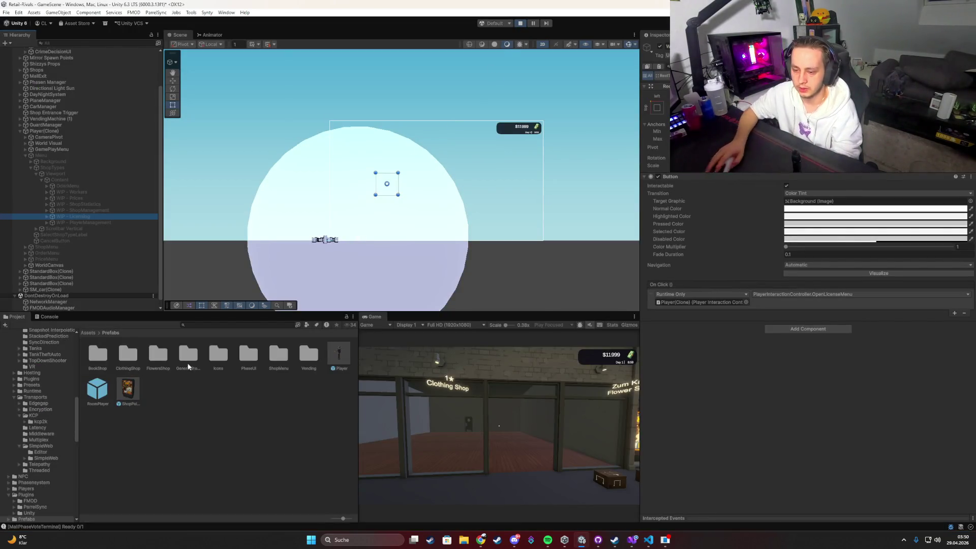
Open the Player prefab in Prefab Mode and stop play mode.
double_click(337, 355)
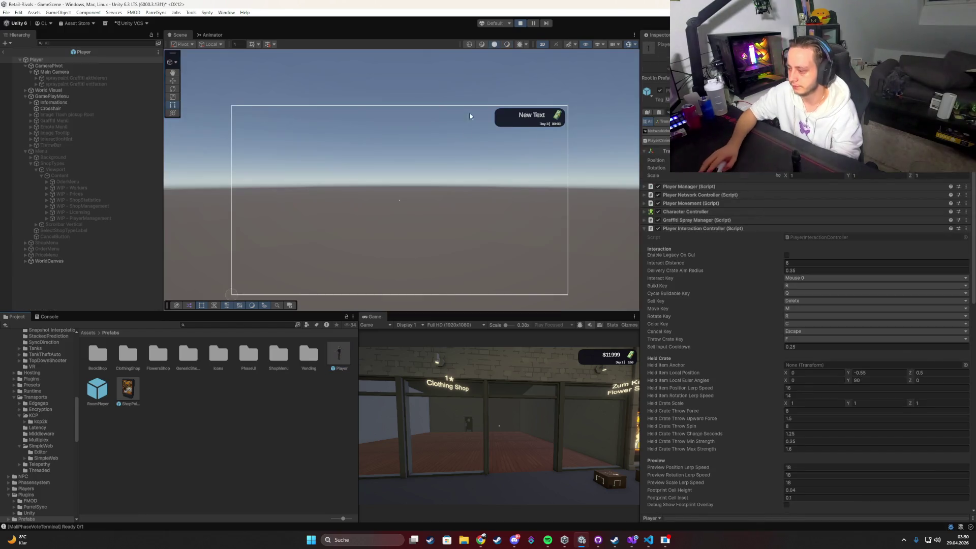
left_click(520, 24)
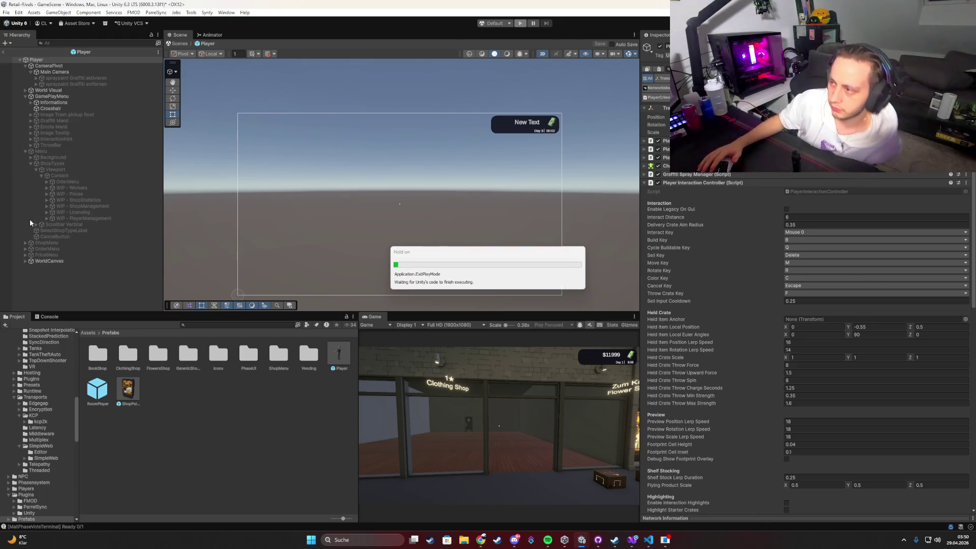
Duplicate the PriceMenu canvas and rename the copy LicenseMenu.
left_click(31, 163)
left_click(22, 151)
left_click(25, 151)
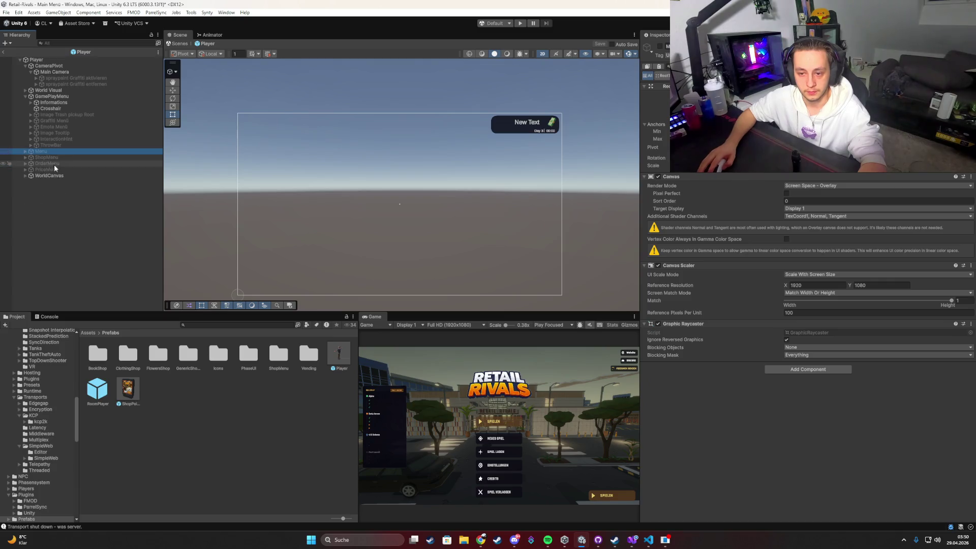
left_click(54, 170)
key("ctrl+d")
key("F2")
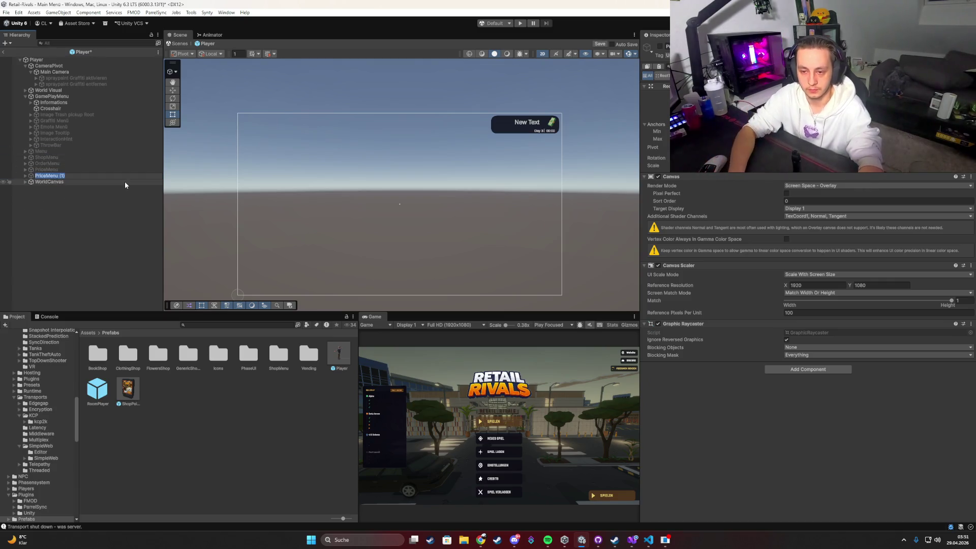
type("LicenseMenu")
key("Return")
Inspect LicenseMenu's children, then select the LicenseMenu object alone.
key("Right")
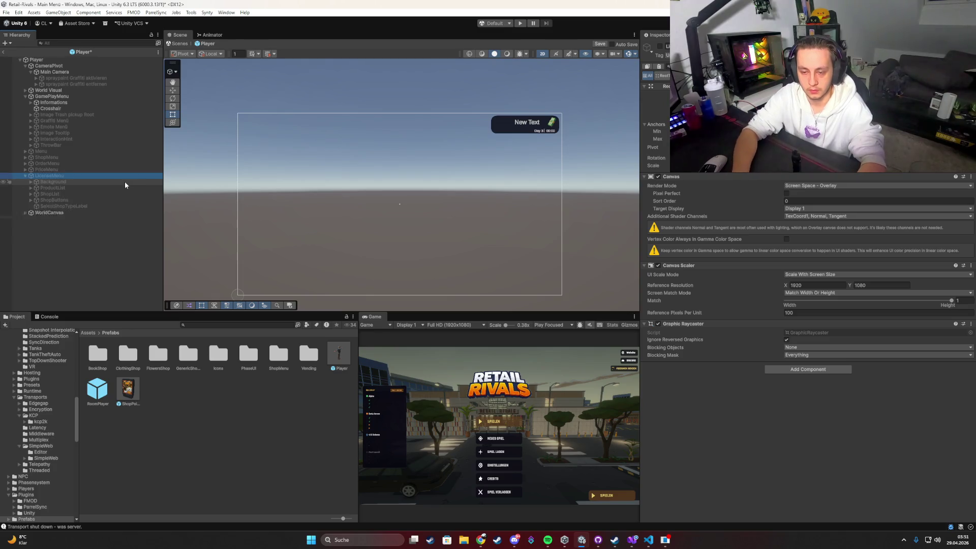
left_click(124, 182)
left_click(65, 218, "shift")
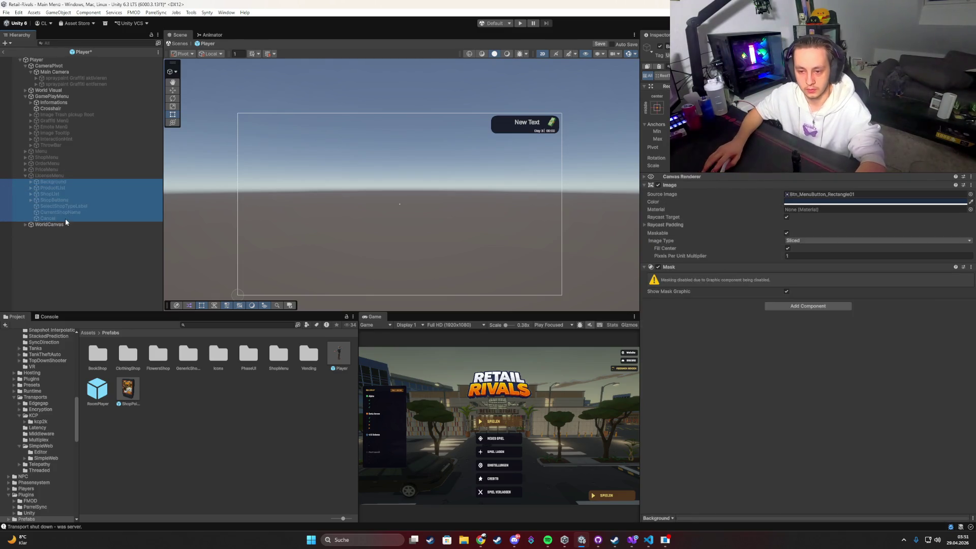
left_click(54, 175)
key("Left")
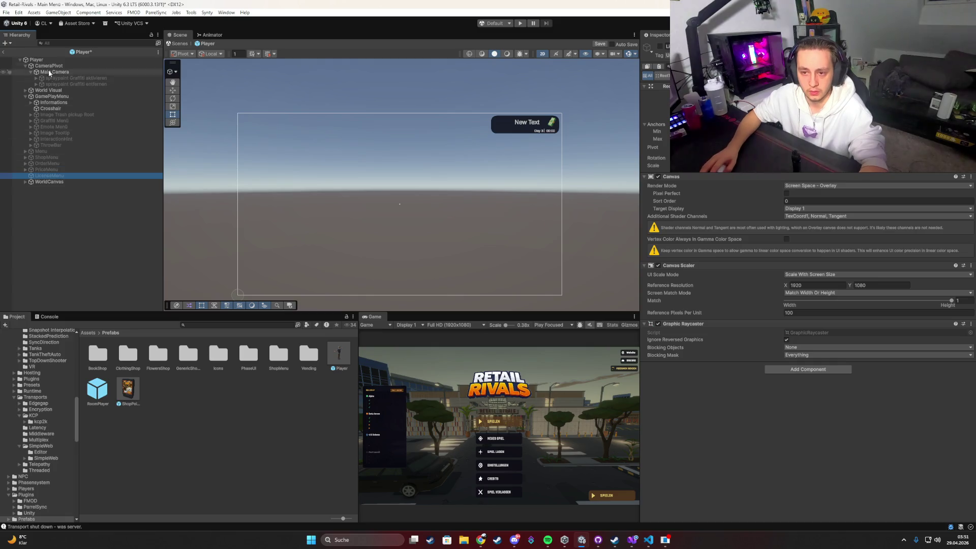
Remove the License Menu UI component from the Player object.
left_click(41, 59)
scroll(752, 380, "down", 10)
scroll(753, 381, "down", 5)
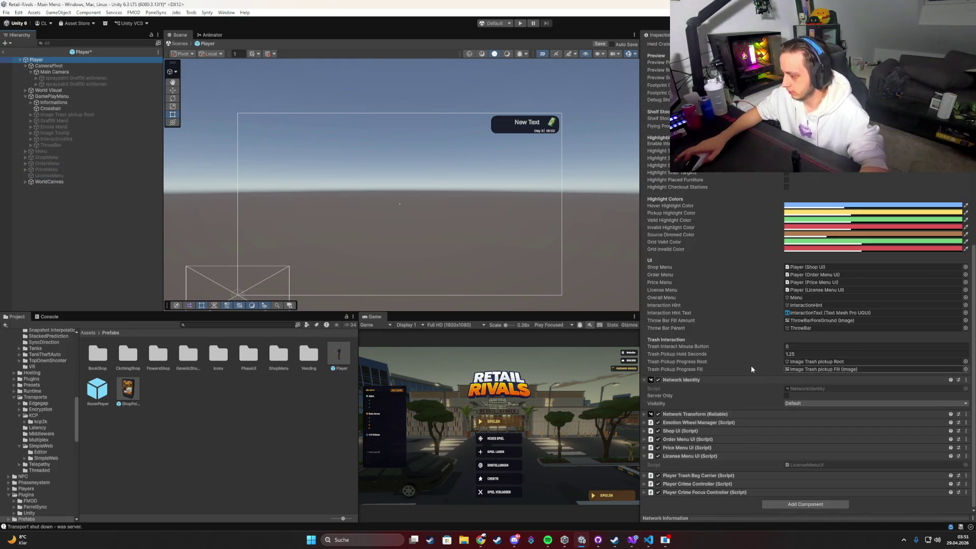
right_click(690, 456)
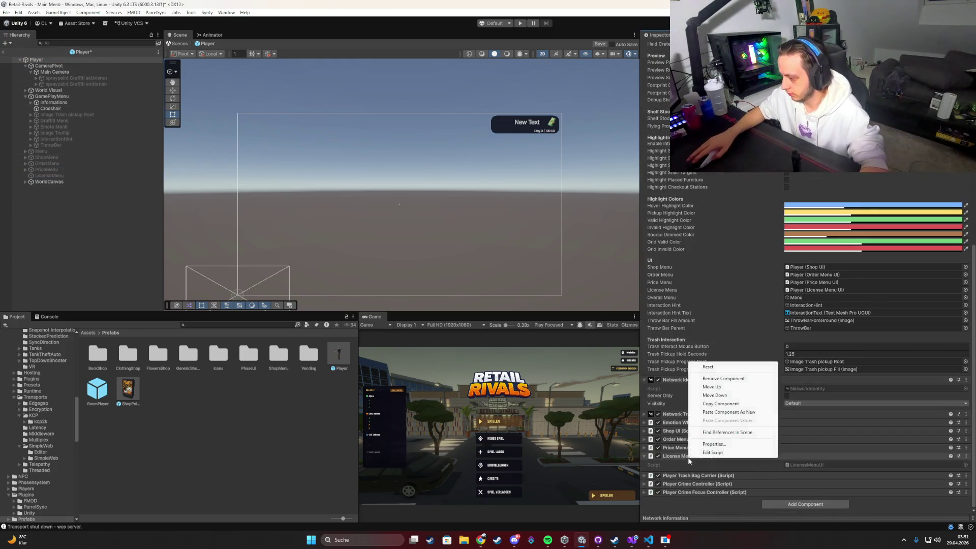
left_click(722, 379)
Add License Menu UI to LicenseMenu and assign LicenseMenu to Player's License Menu field.
left_click(63, 176)
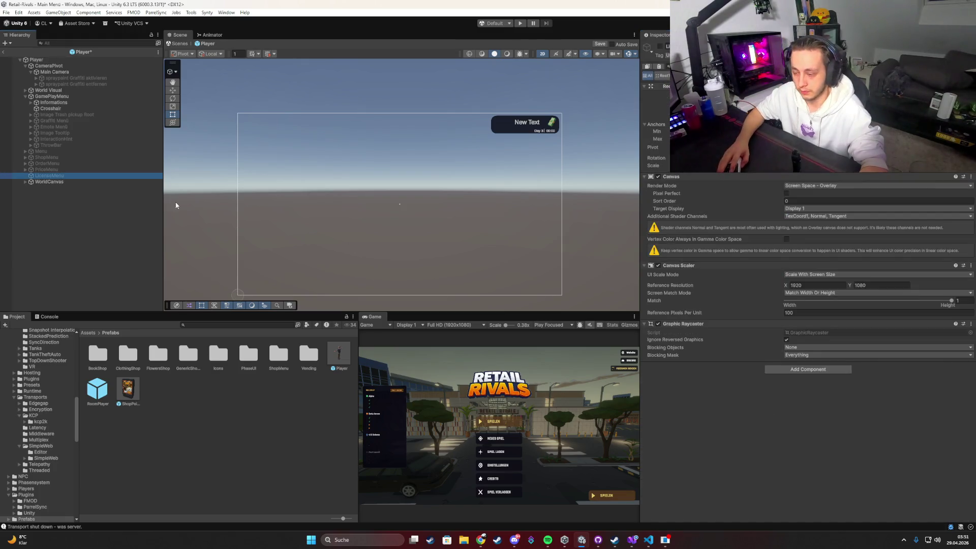
left_click(791, 372)
left_click(791, 397)
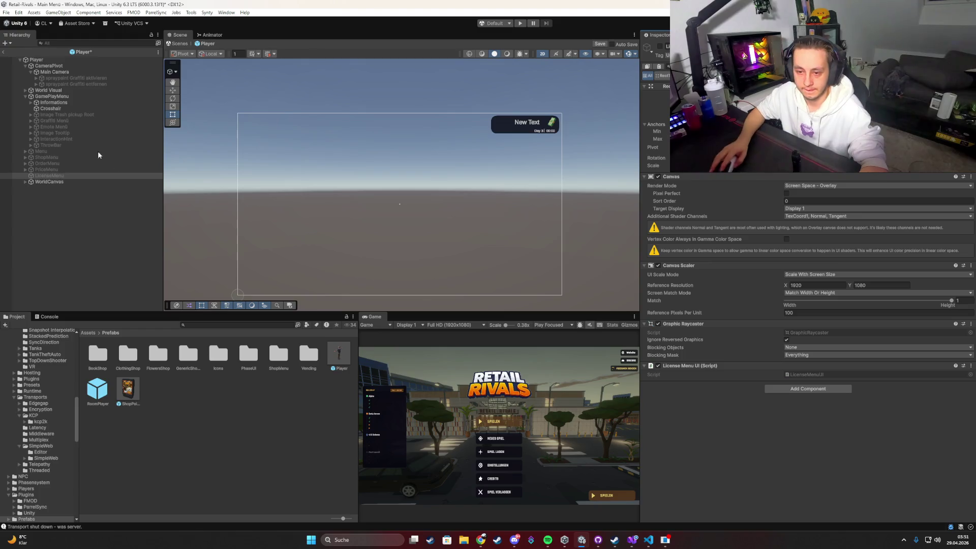
left_click(37, 60)
mouse_move(79, 176)
left_mouse_down()
mouse_move(792, 516)
mouse_move(803, 340)
mouse_move(815, 312)
left_mouse_up()
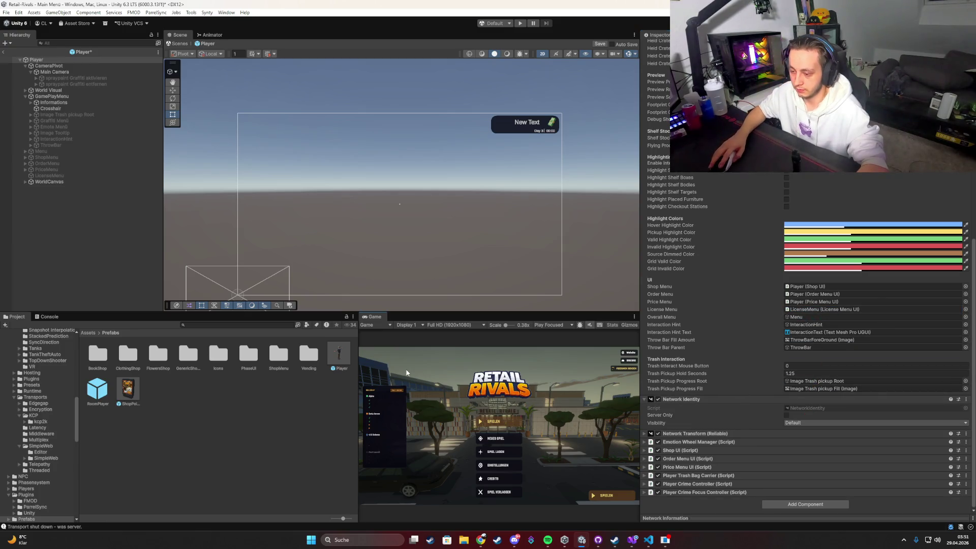
left_click(51, 176)
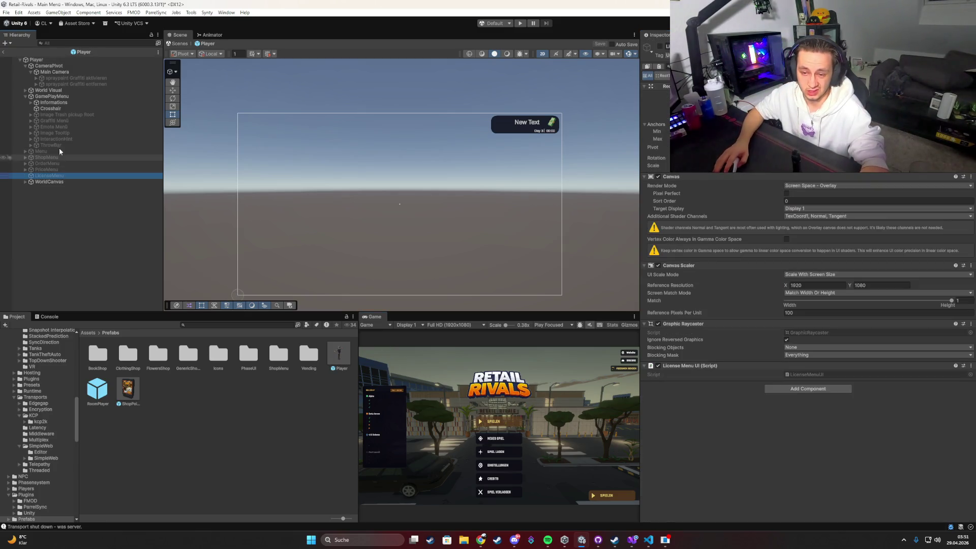
left_click(44, 60)
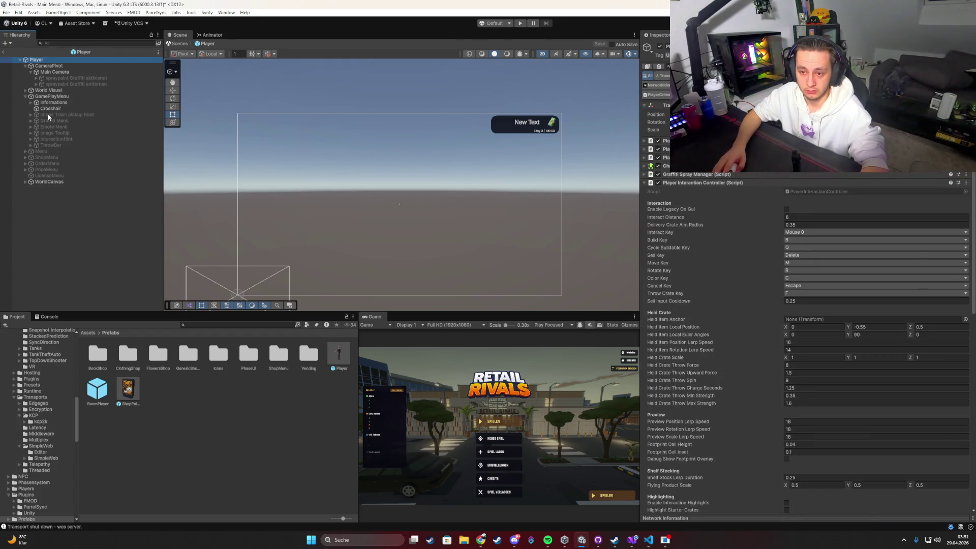
Exit prefab mode and start a play test with the Game view maximized.
left_click(6, 54)
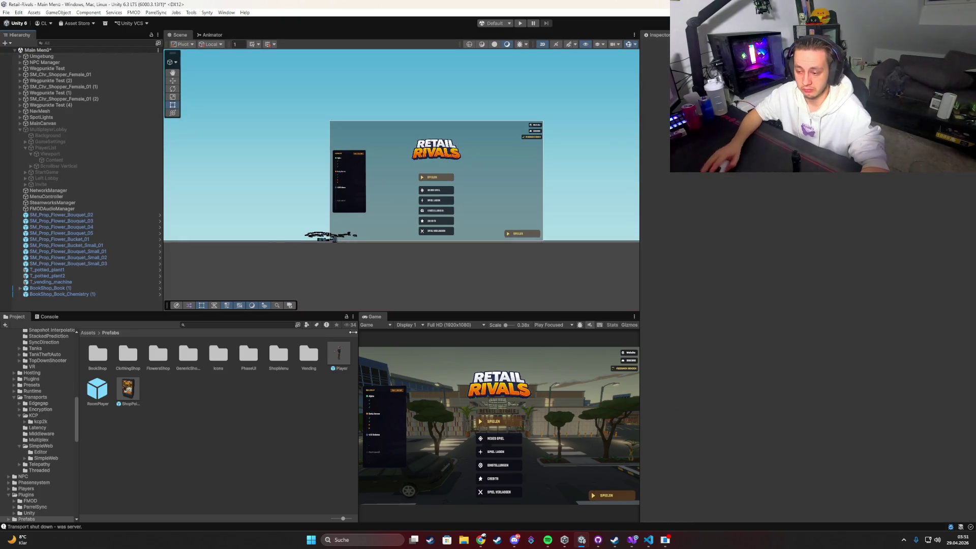
double_click(379, 317)
key("ctrl+p")
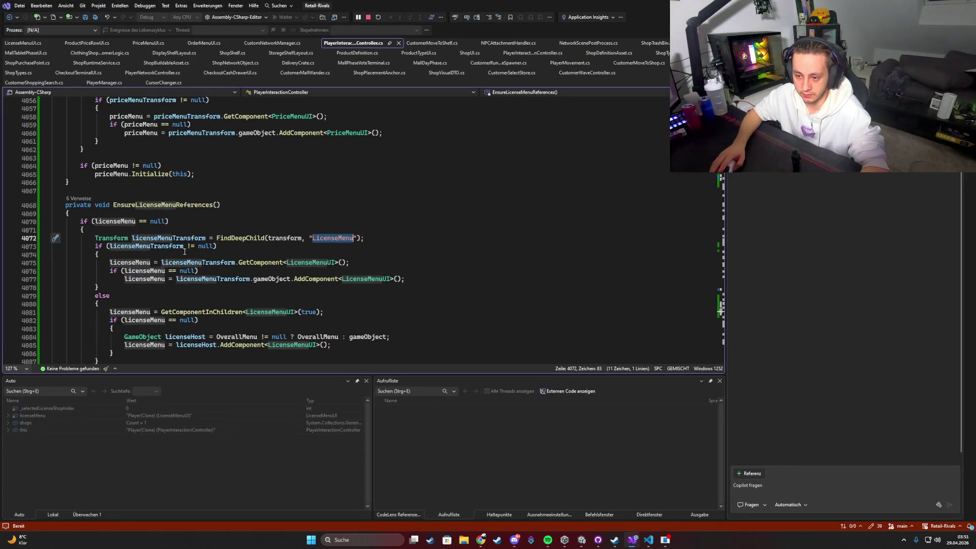
Review the FindDeepChild "LicenseMenu" lookup, then navigate back to the OpenLicenseMenu call.
mouse_move(91, 239)
left_mouse_down()
mouse_move(219, 249)
mouse_move(110, 296)
left_mouse_up()
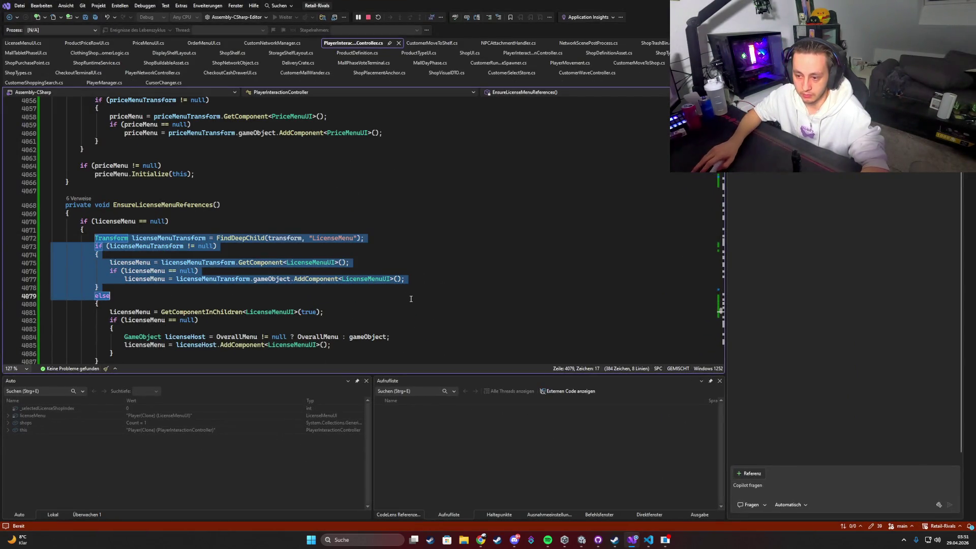
left_click(110, 295)
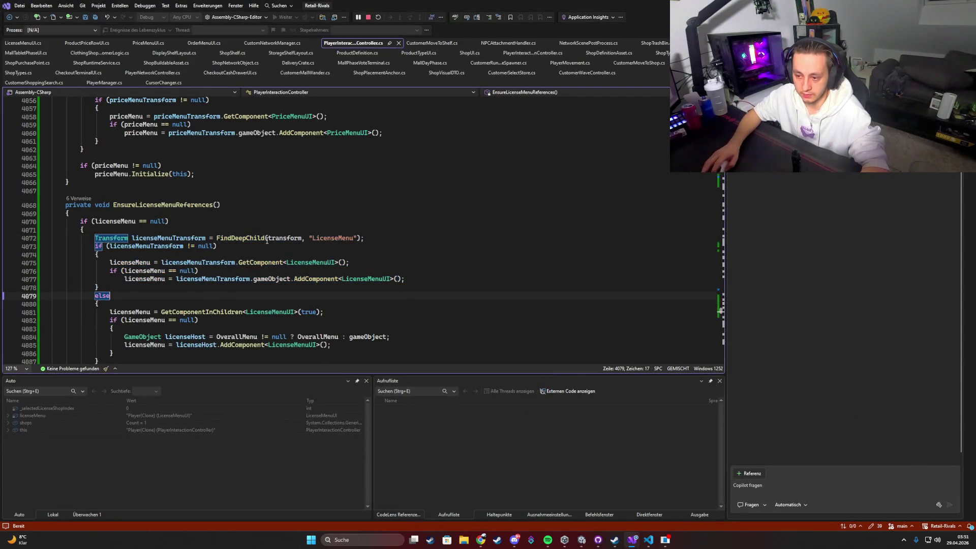
double_click(333, 238)
scroll(295, 262, "down", 5)
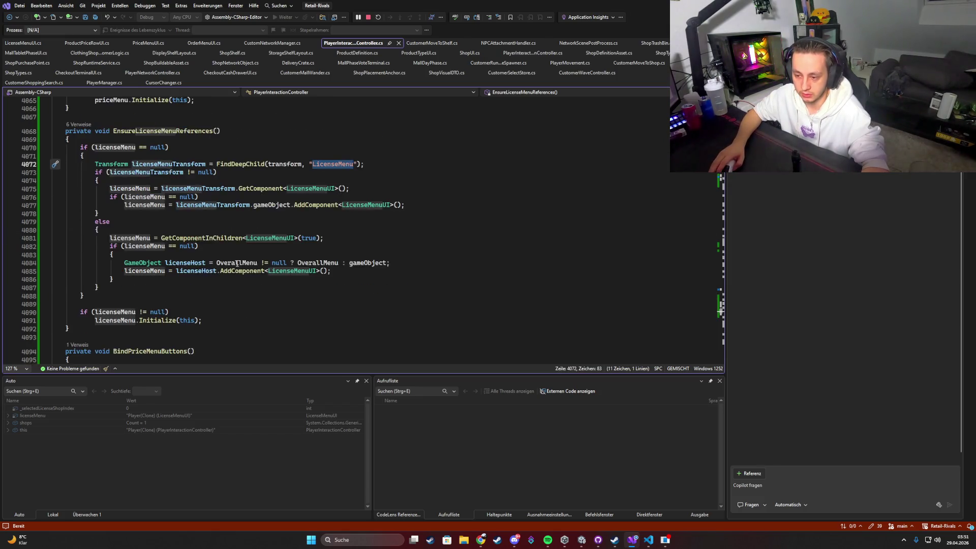
key("ctrl+minus")
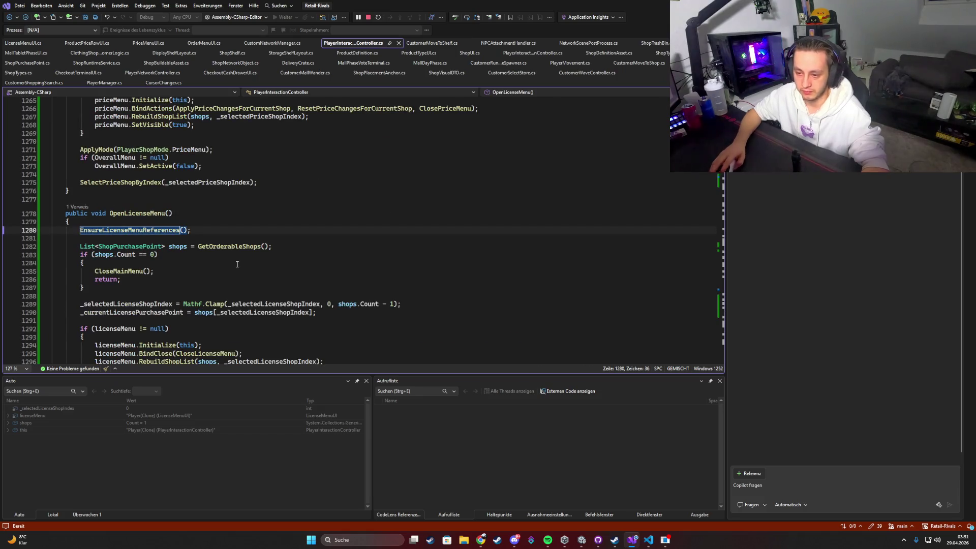
key("super+Down")
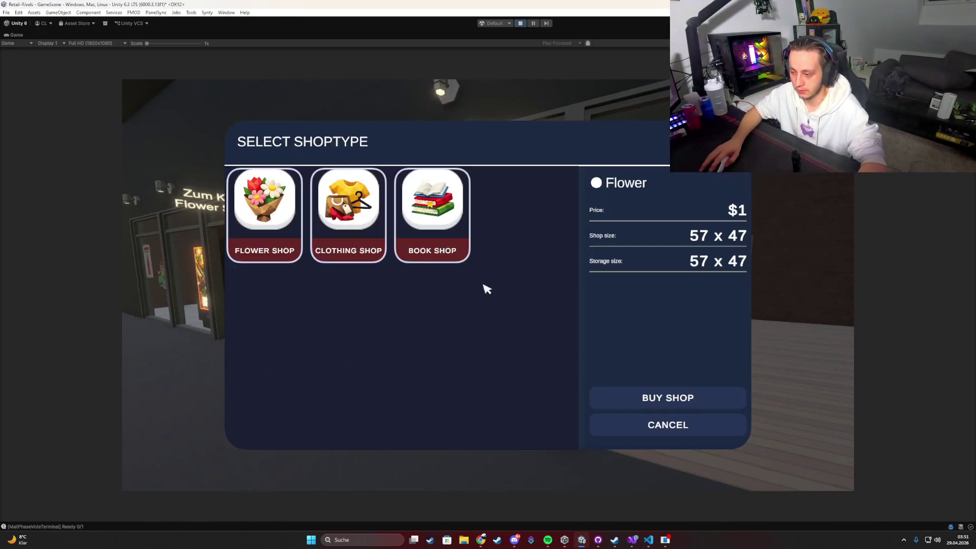
Activate the LicenseMenu object under Player(Clone) in the Hierarchy.
key("Escape")
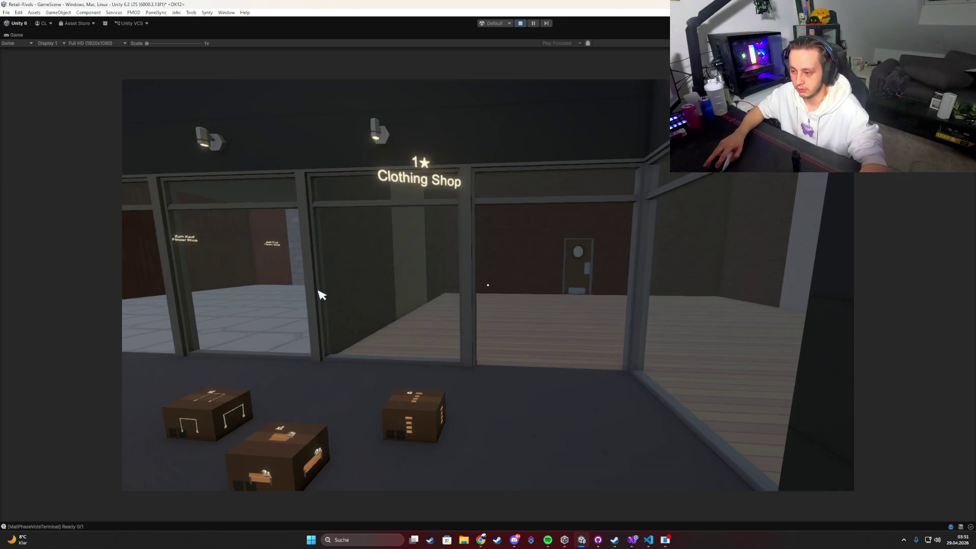
key("super")
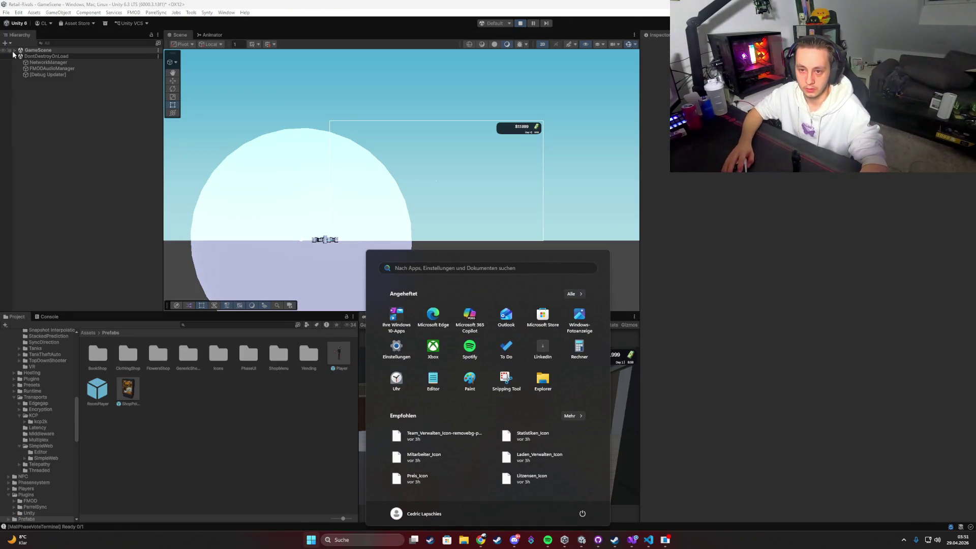
left_click(40, 108)
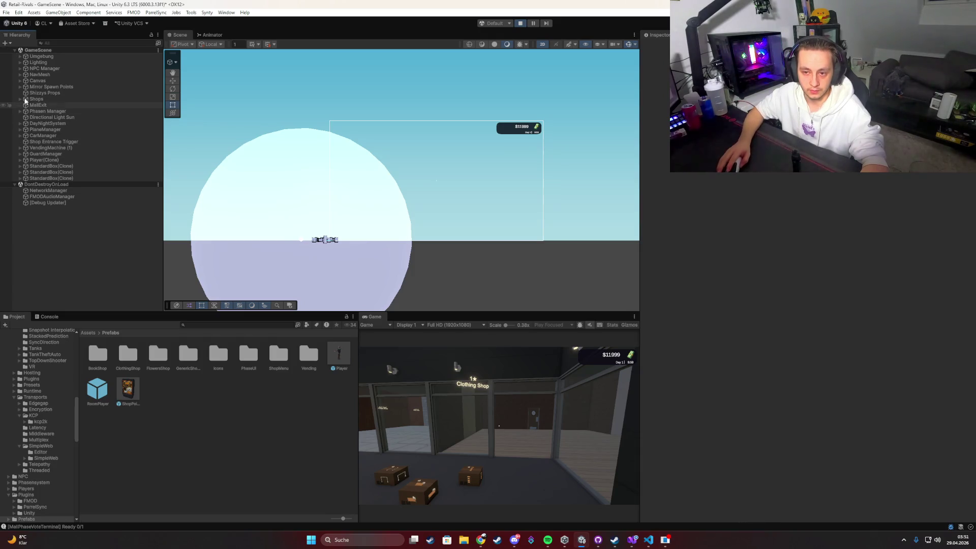
left_click(20, 160)
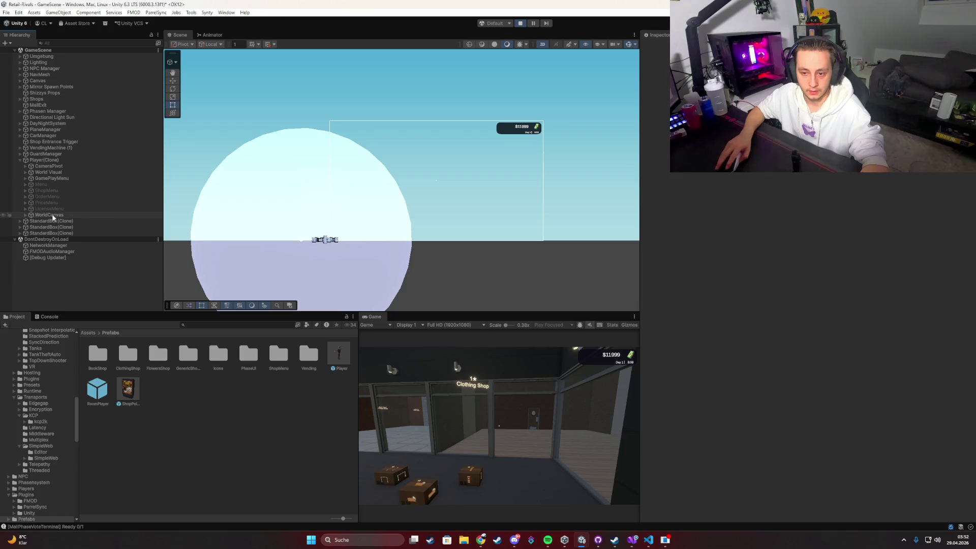
left_click(38, 210)
left_click(661, 47)
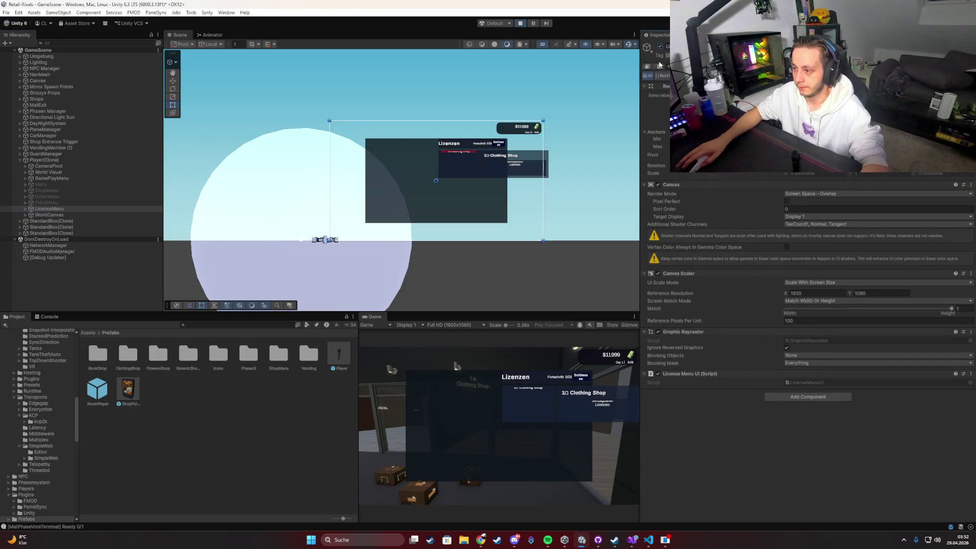
Maximize the Game view and reopen the Lizenzen panel from the in-game menu twice.
key("shift+space")
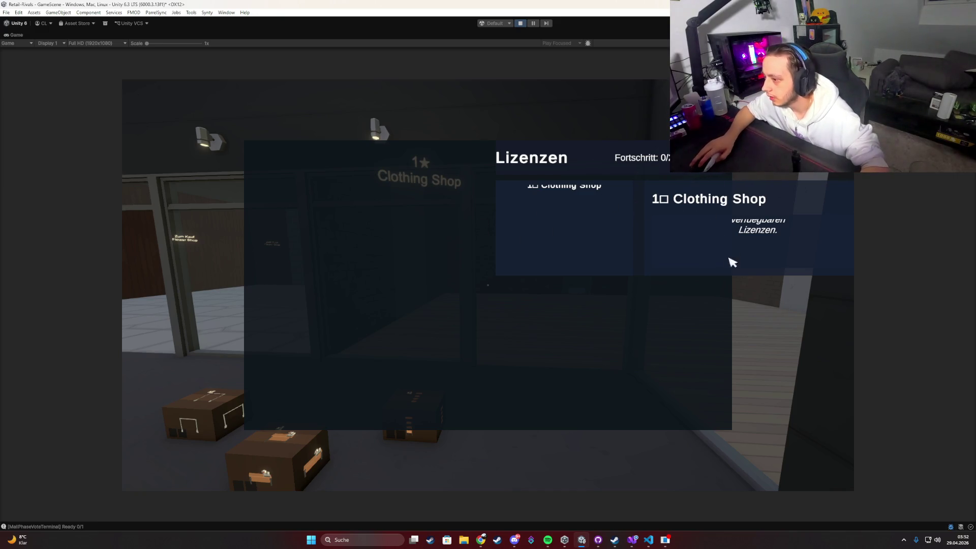
key("Escape")
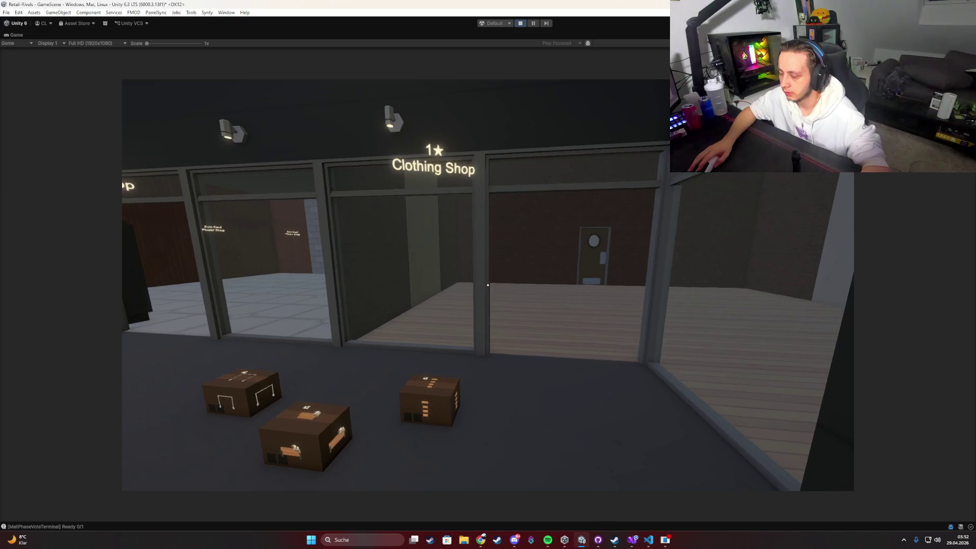
key("Tab")
left_click(325, 308)
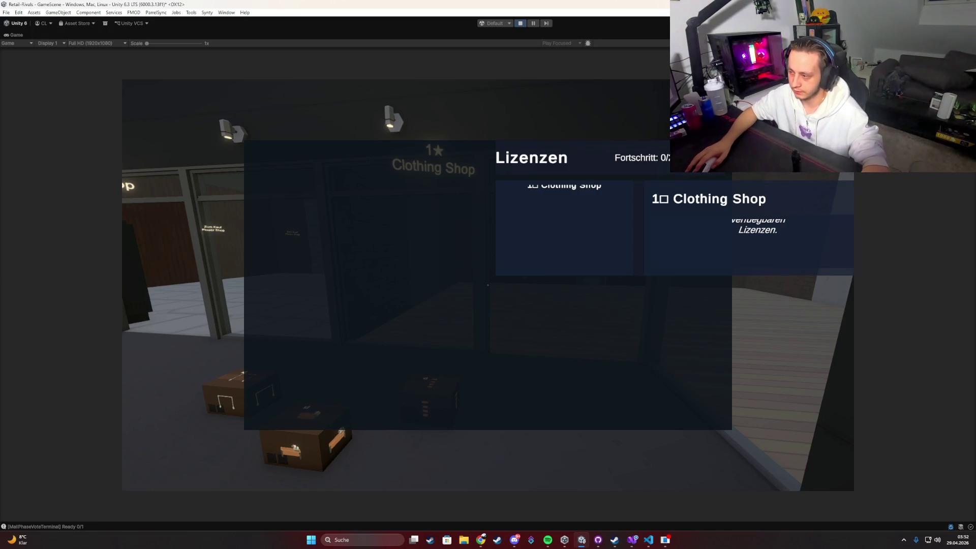
key("Escape")
key("Tab")
left_click(339, 308)
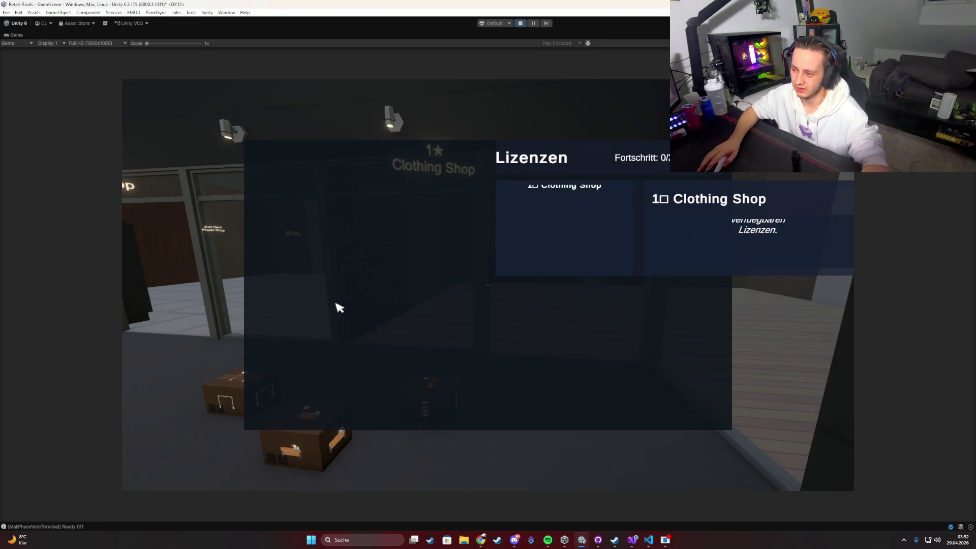
Look at the code in VS Code, then return to the running Unity game.
key("super")
left_click(646, 541)
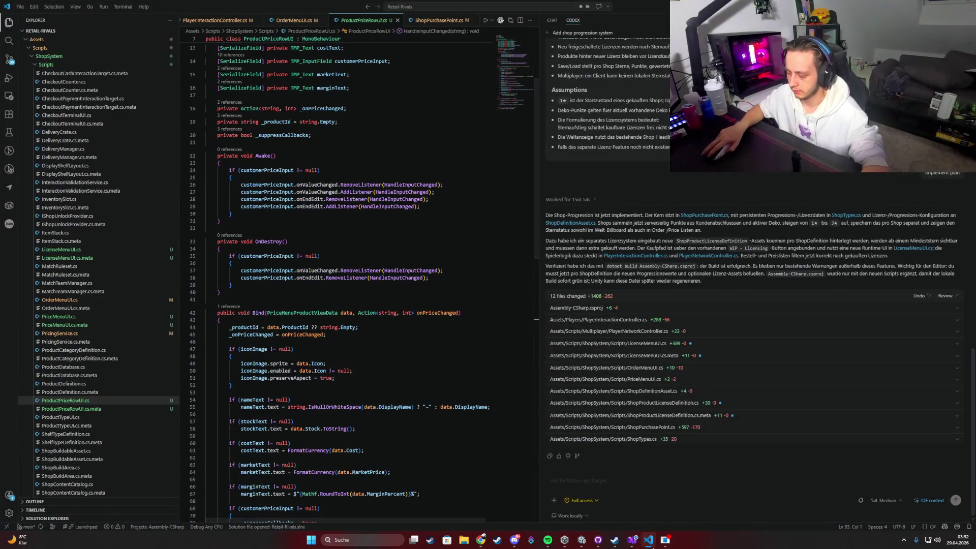
left_click(585, 540)
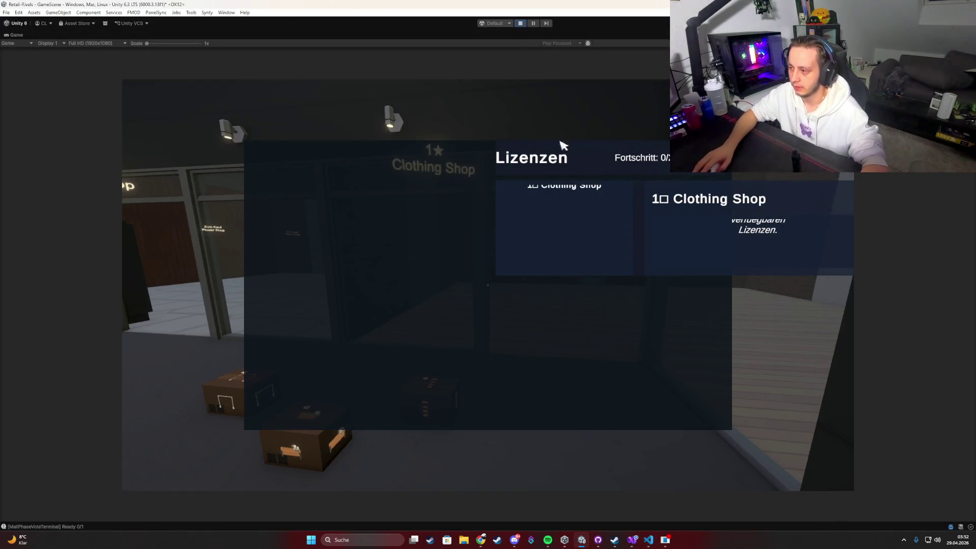
Order a $50 Women Doll Deko from the clothing shop's Deko category.
key("Tab")
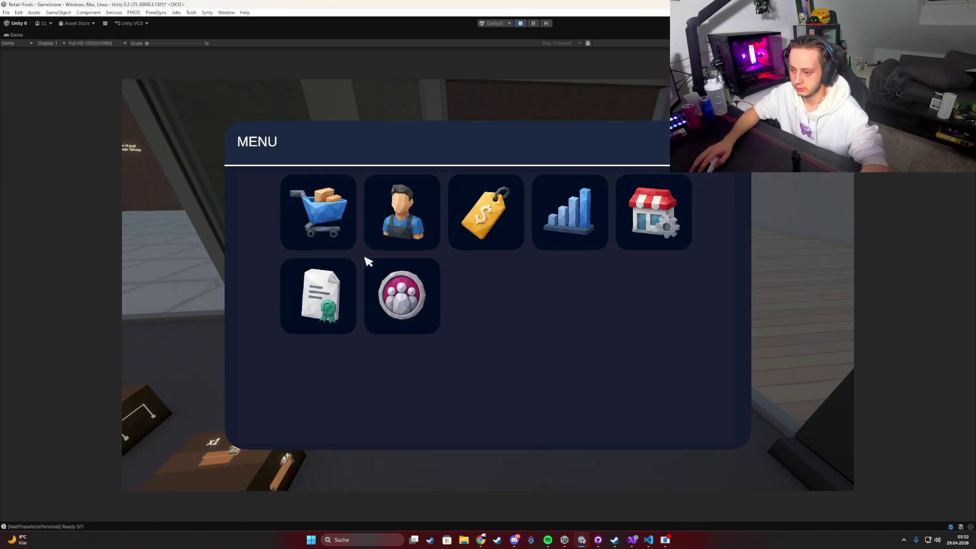
left_click(319, 213)
left_click(495, 157)
scroll(407, 366, "down", 2)
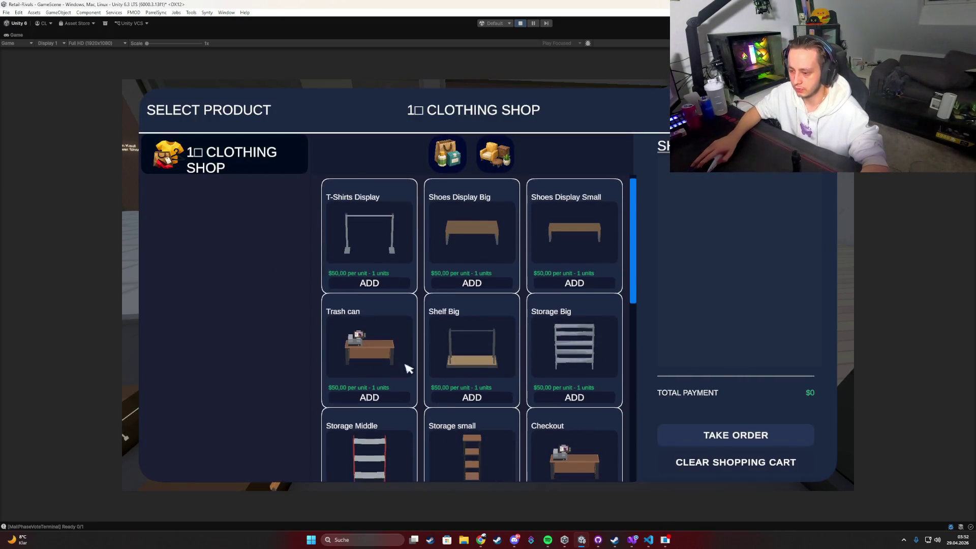
scroll(524, 382, "down", 5)
left_click(475, 469)
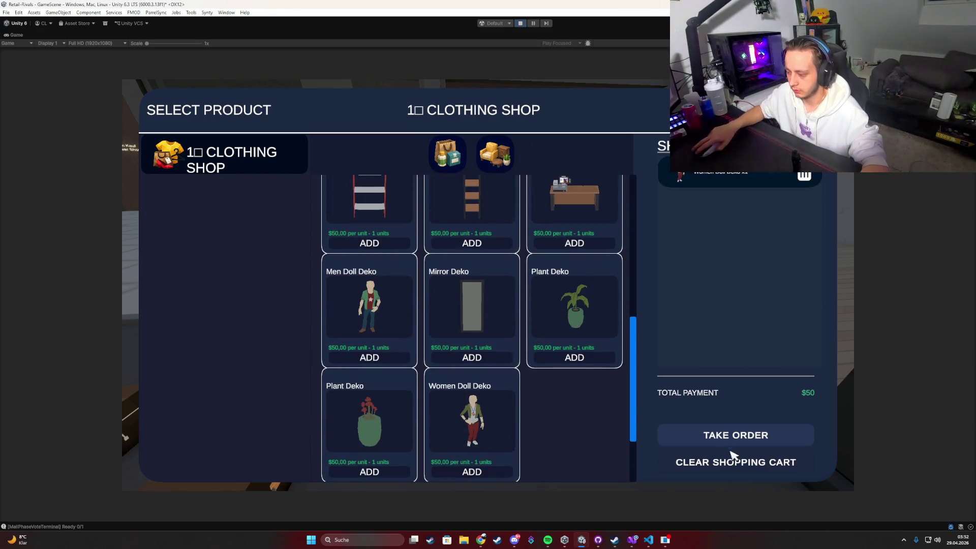
left_click(732, 440)
Carry the delivered box in and place the Women Doll in the shop room.
key("s")
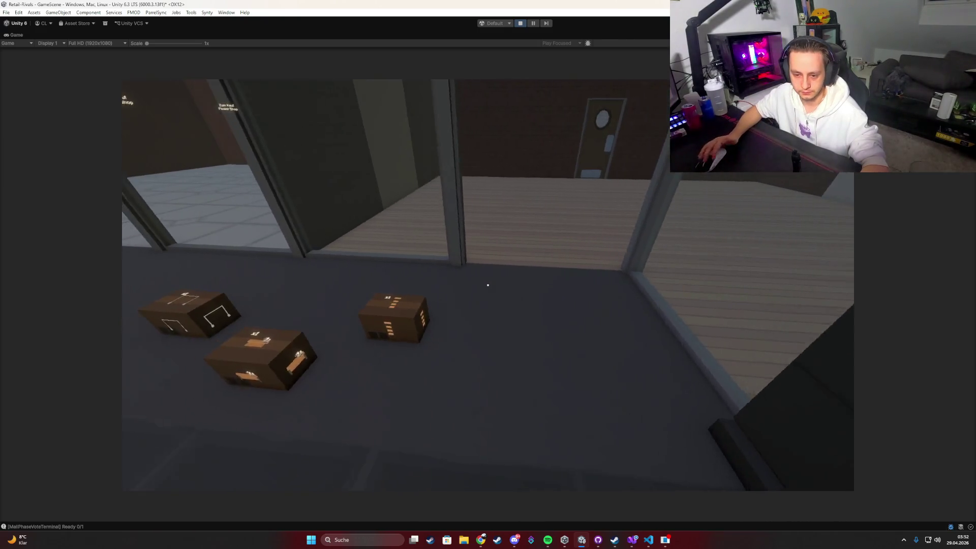
key("w")
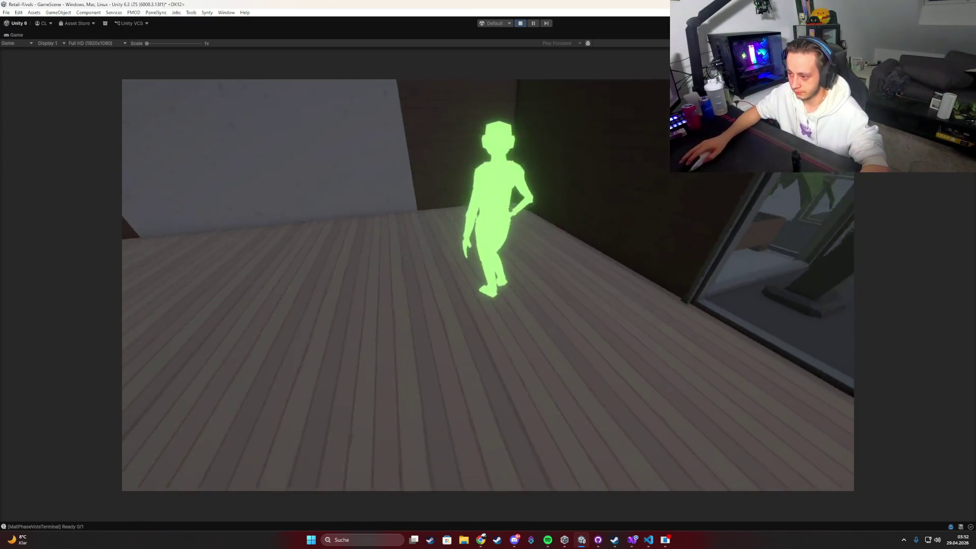
left_click(488, 284)
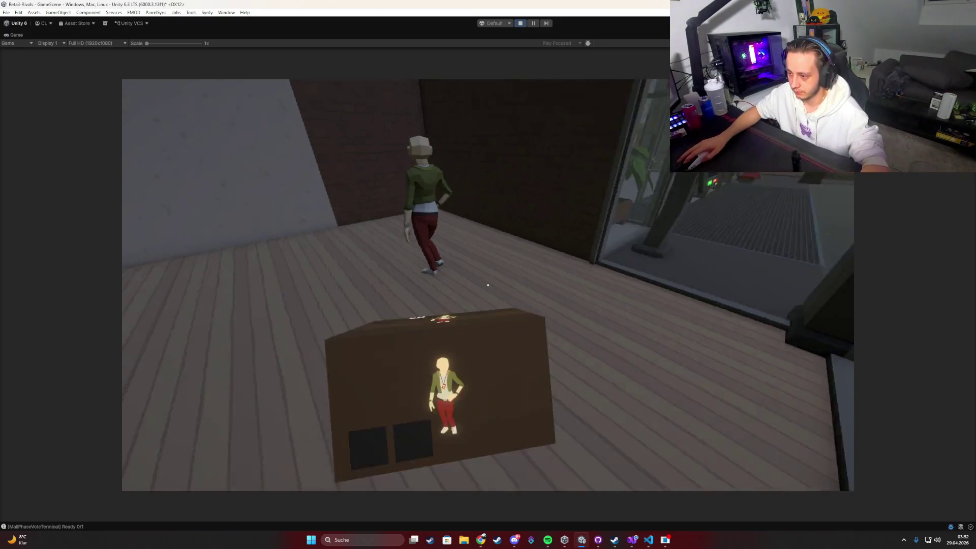
key("Tab")
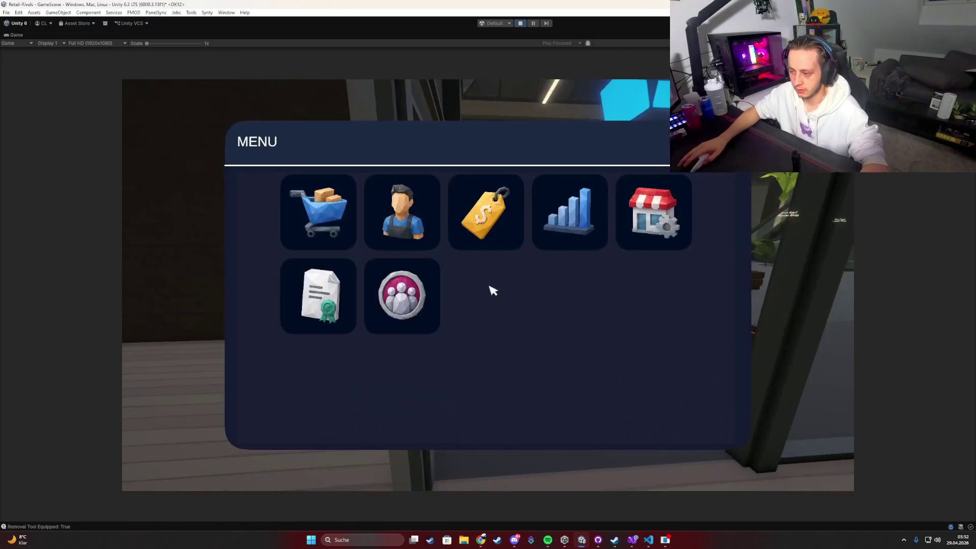
Check the Lizenzen licence panel, leaving build mode in between, then close it.
left_click(399, 292)
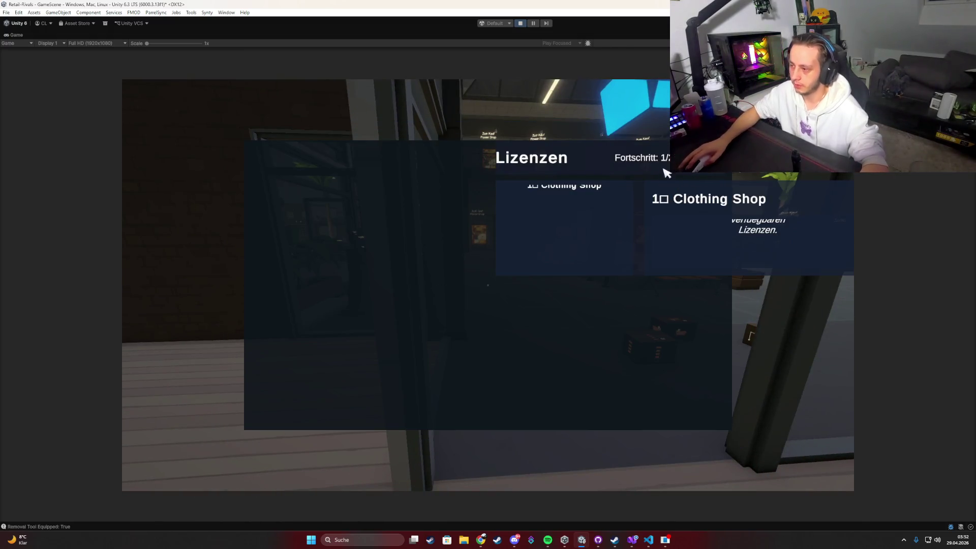
key("Escape")
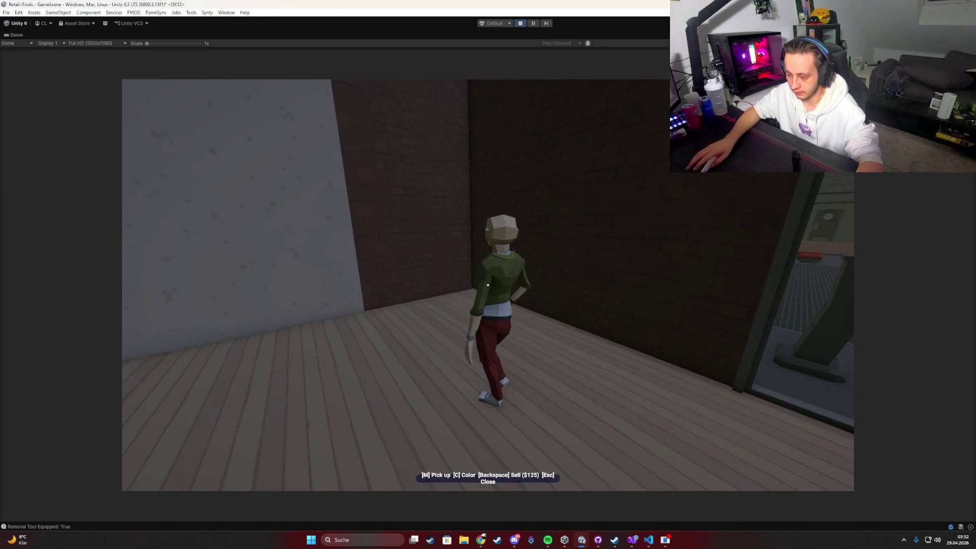
key("BackSpace")
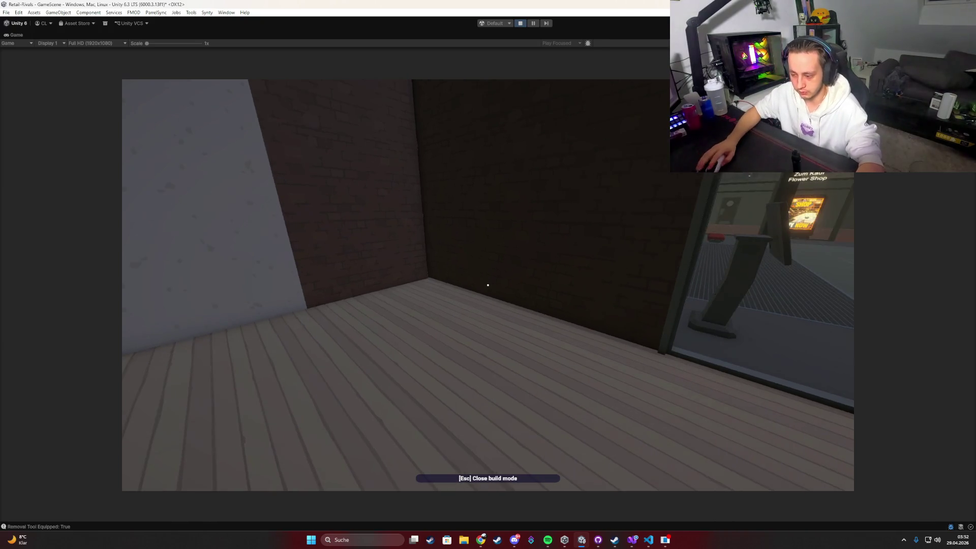
key("Escape")
key("Tab")
left_click(335, 294)
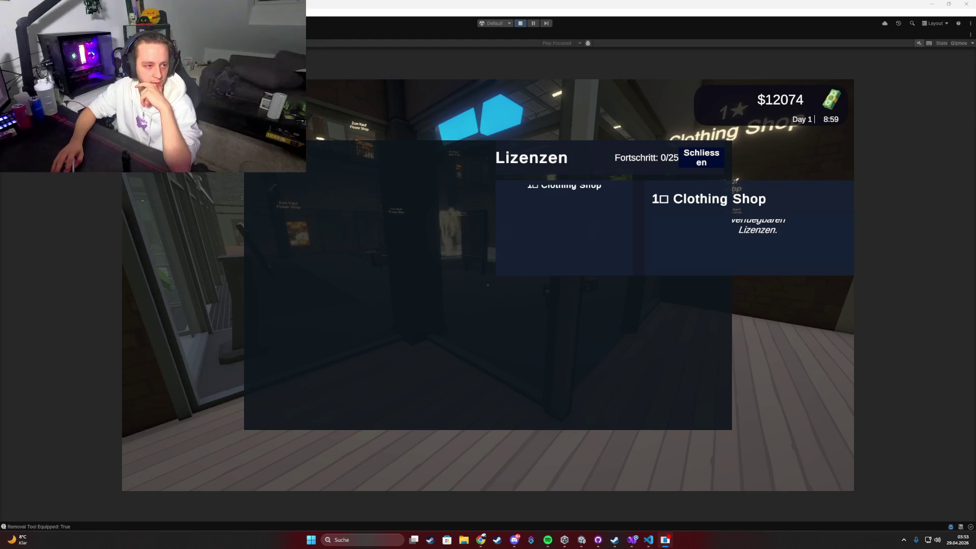
left_click(701, 157)
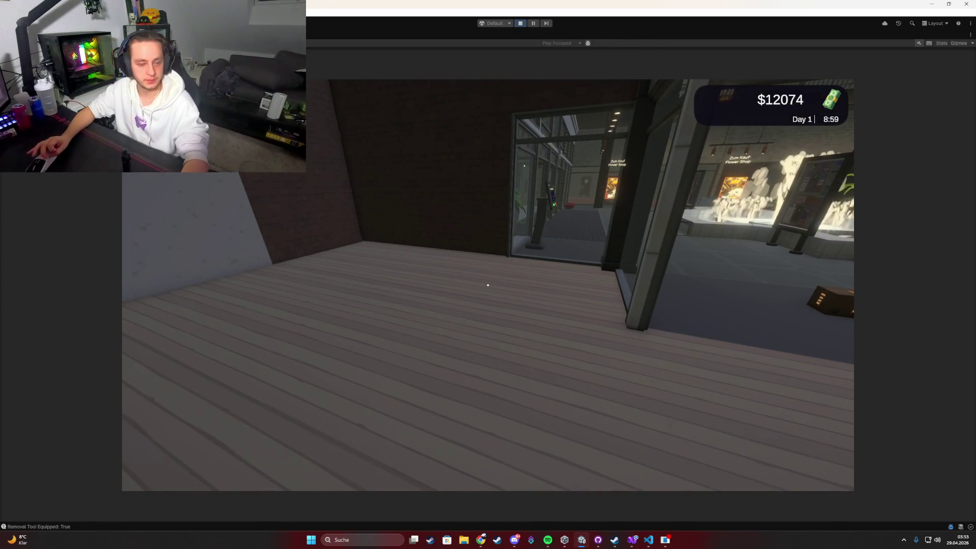
Order a Men Doll Deko from the clothing shop's Deko category.
key("Tab")
left_click(320, 212)
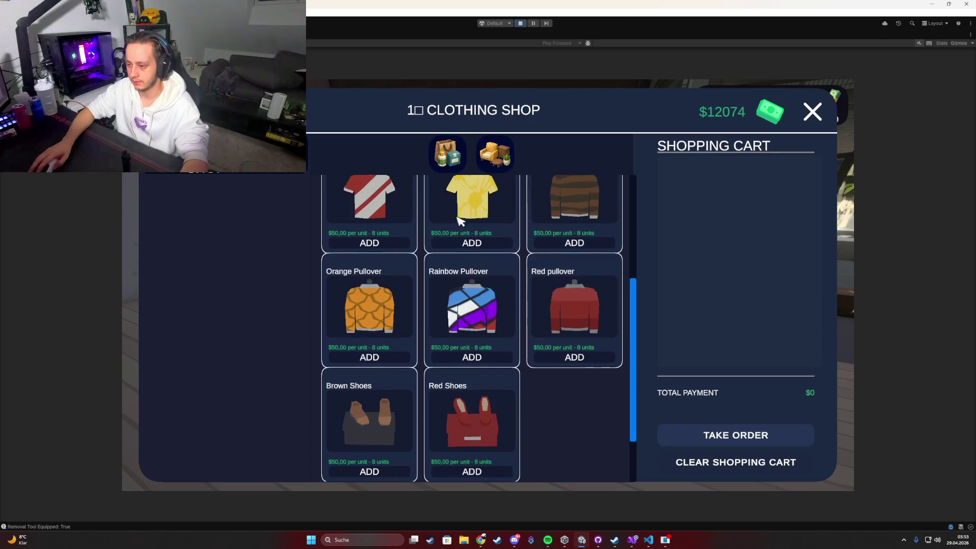
left_click(495, 155)
left_click(370, 472)
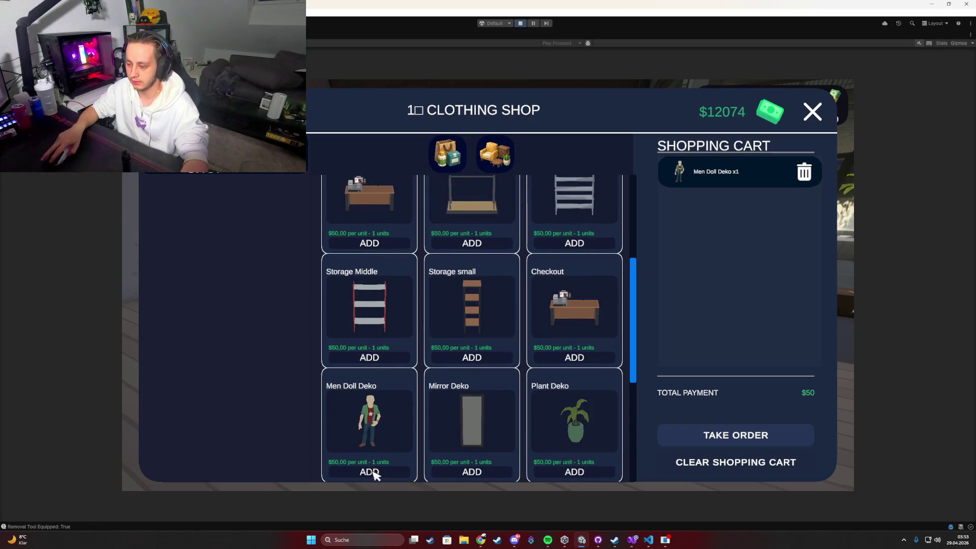
left_click(724, 436)
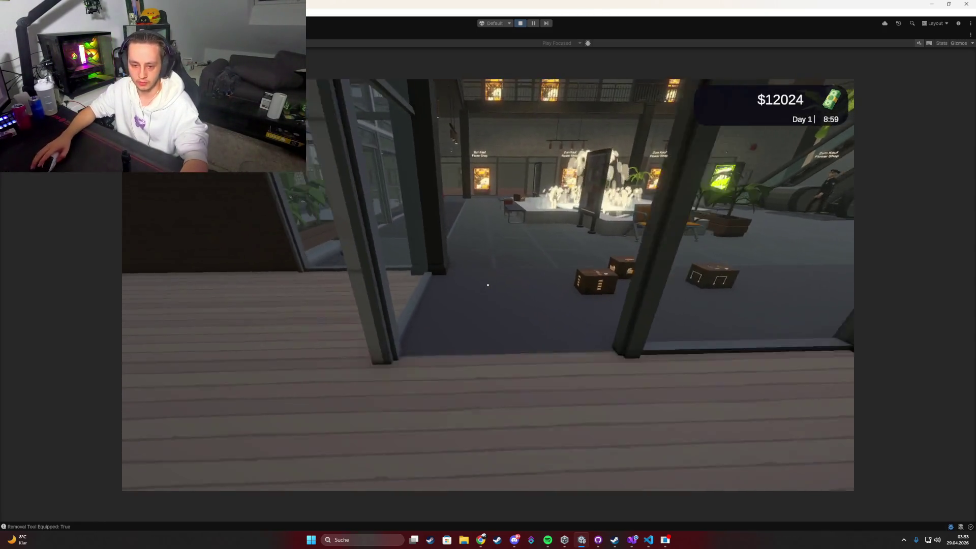
Place the Men Doll Deko from its box, discard the box, and check Lizenzen progress at 1/25.
key("w")
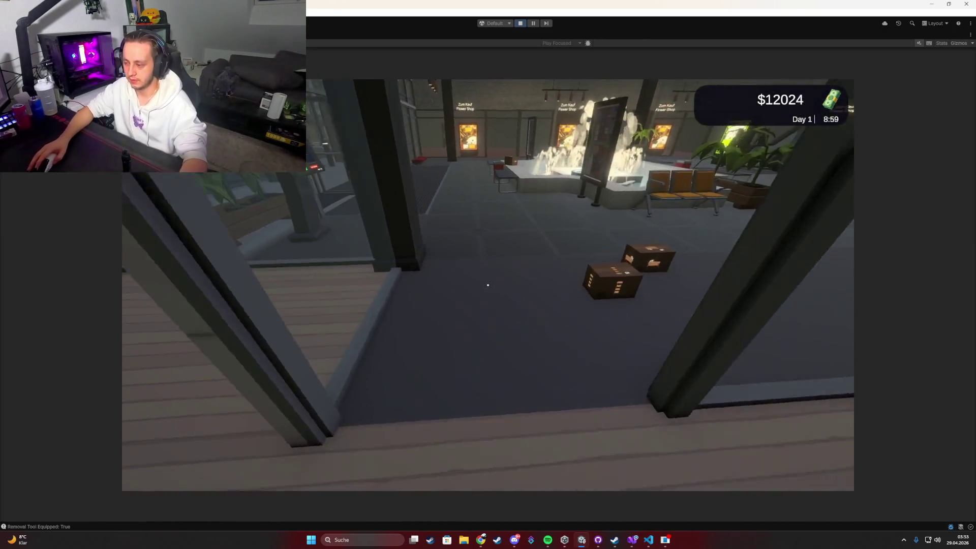
key("w")
left_click(488, 285)
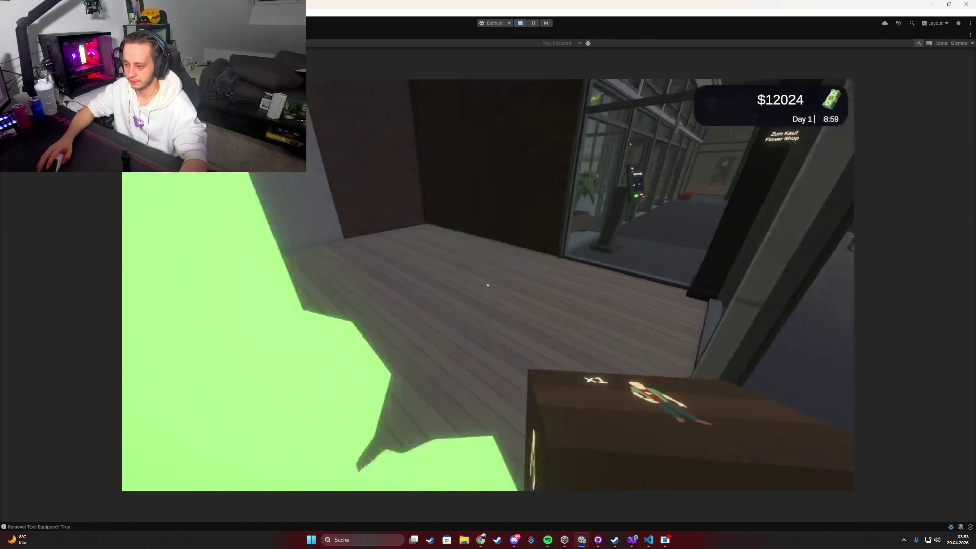
left_click(487, 285)
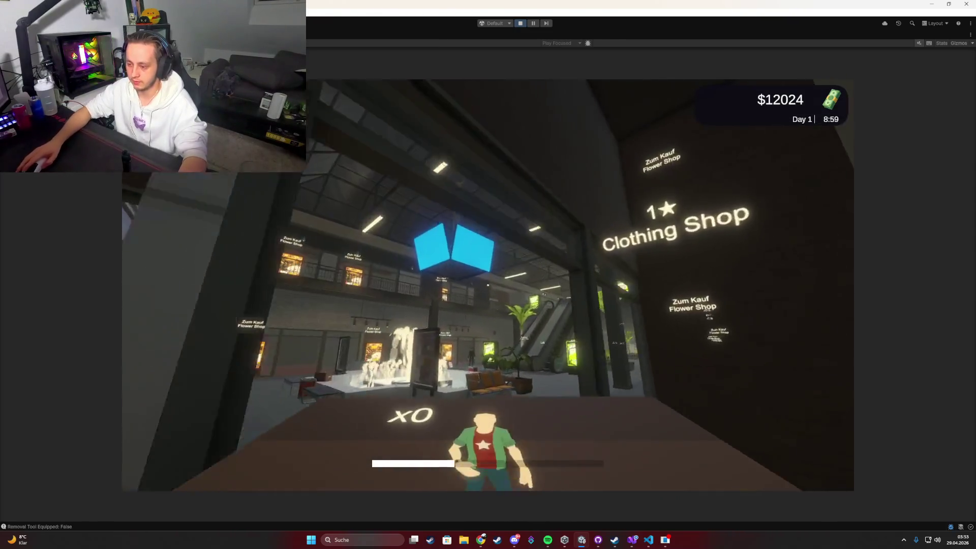
key("g")
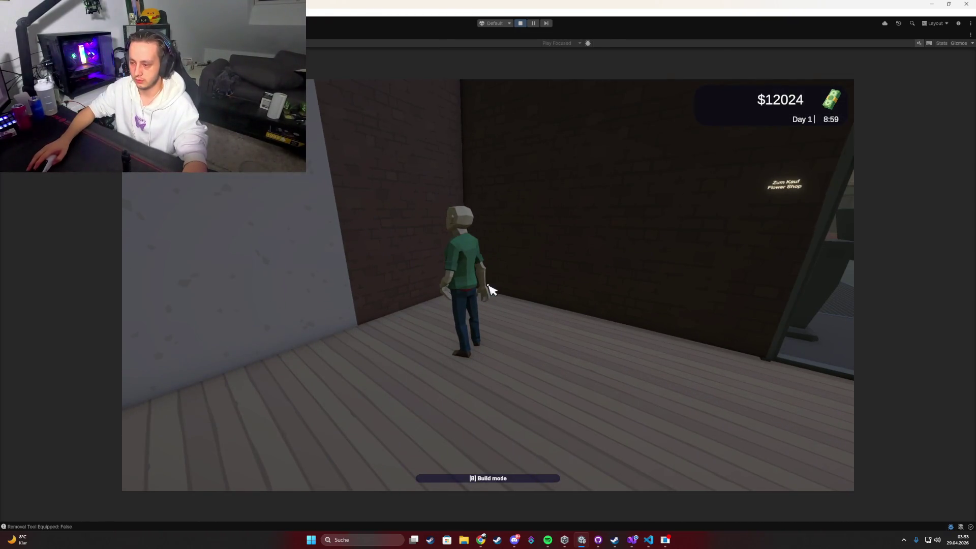
key("Tab")
left_click(353, 261)
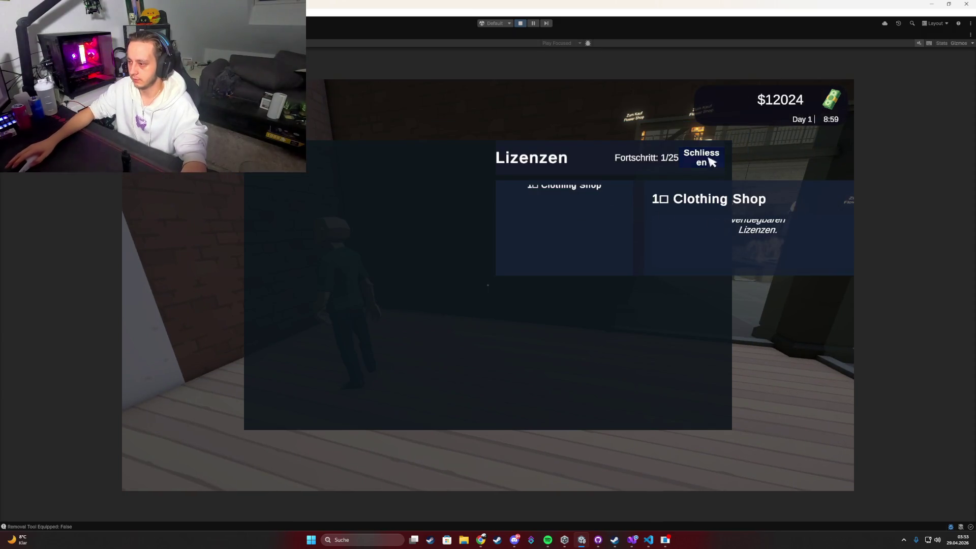
Close Lizenzen, adjust the placed mannequin, and throw the empty box into the bin.
left_click(710, 160)
key("m")
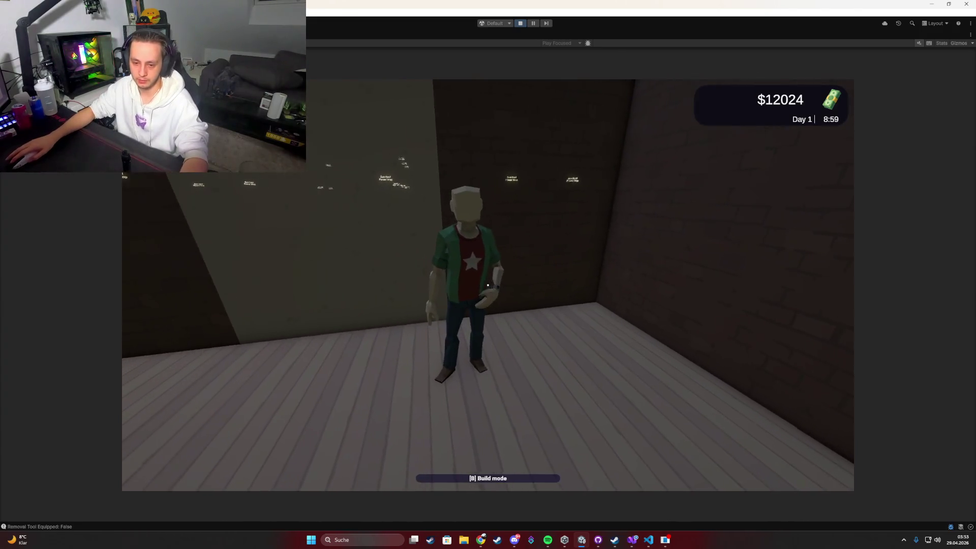
key("b")
left_click(488, 284)
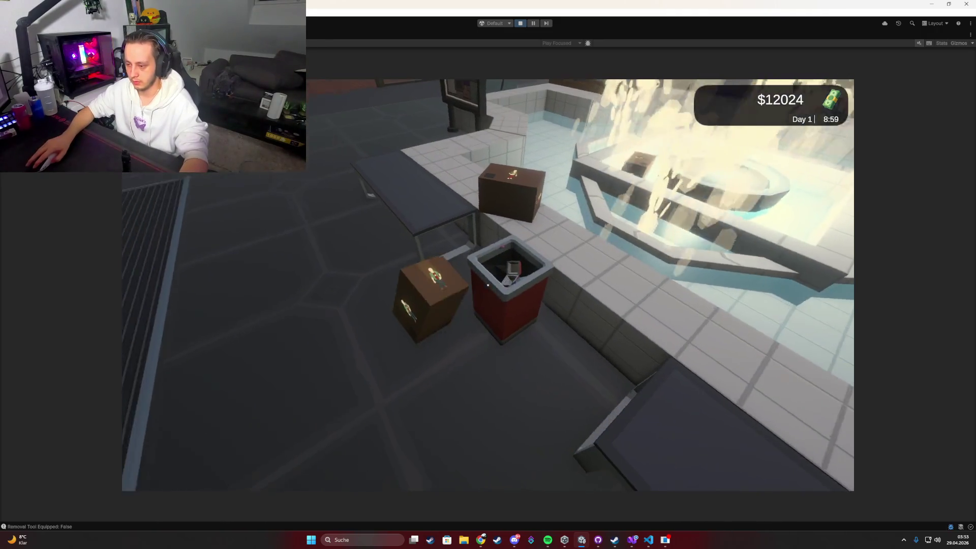
key("e")
Walk to the empty mall storefront and buy it as a Book Shop.
key("w")
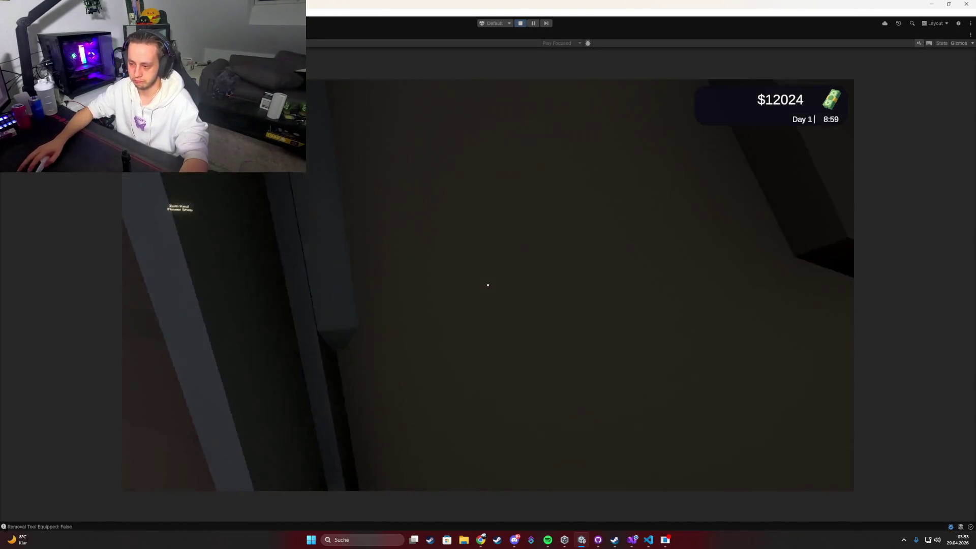
key("w")
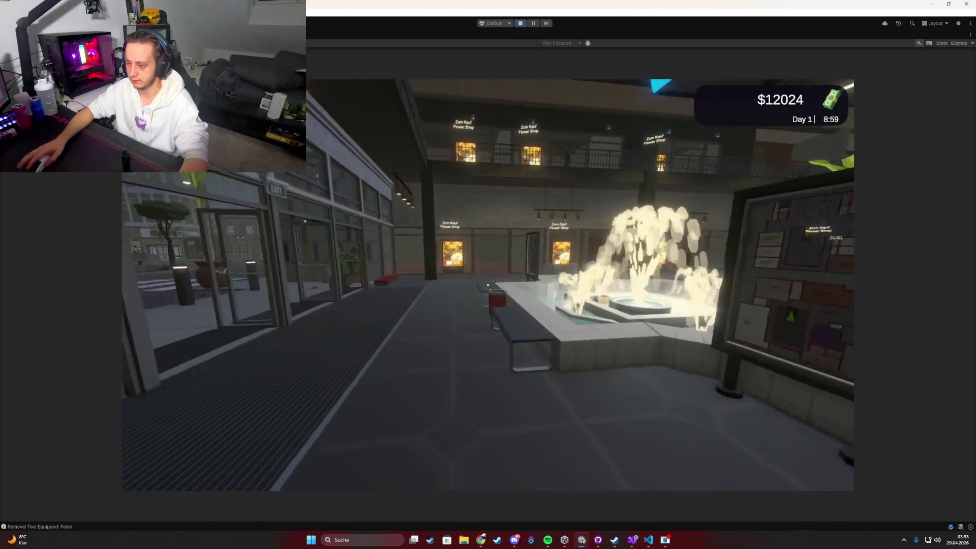
key("w")
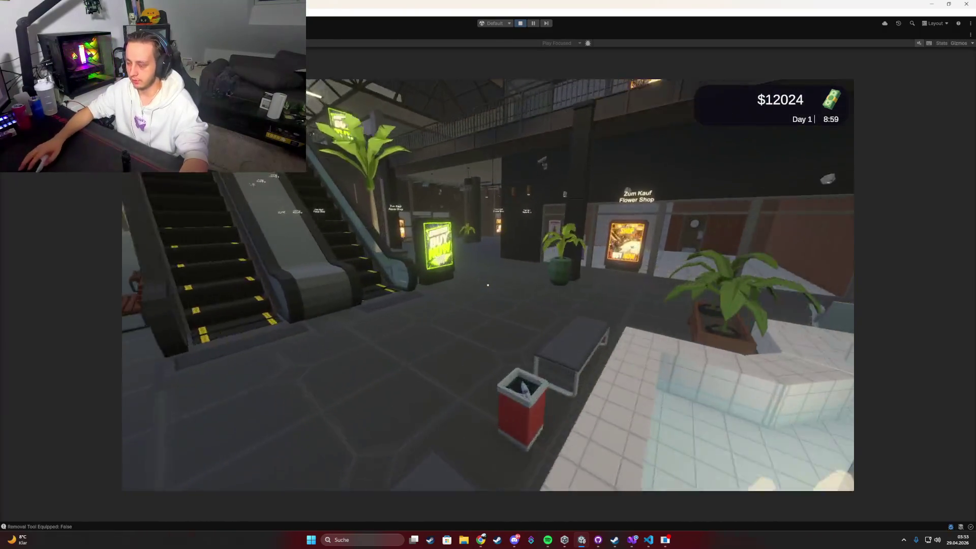
key("w")
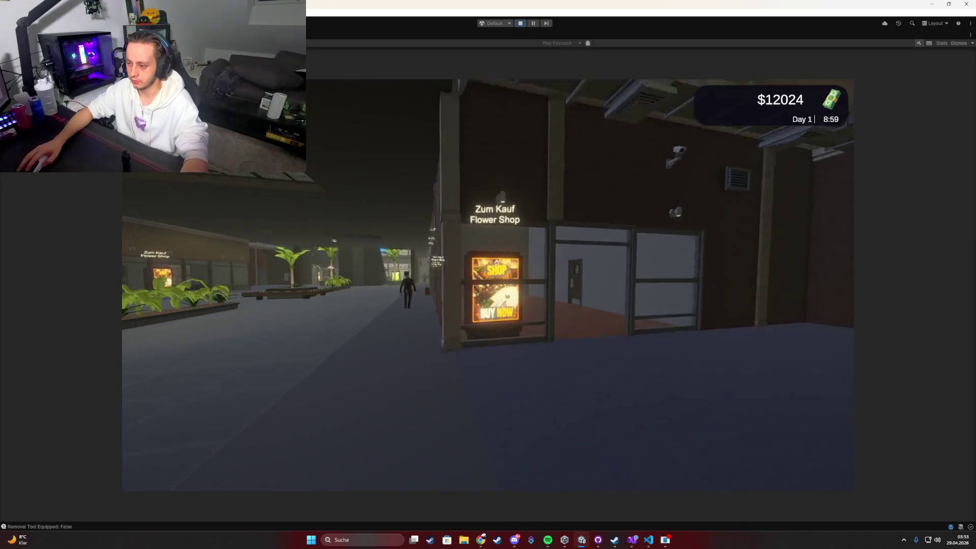
key("e")
left_click(432, 214)
left_click(667, 398)
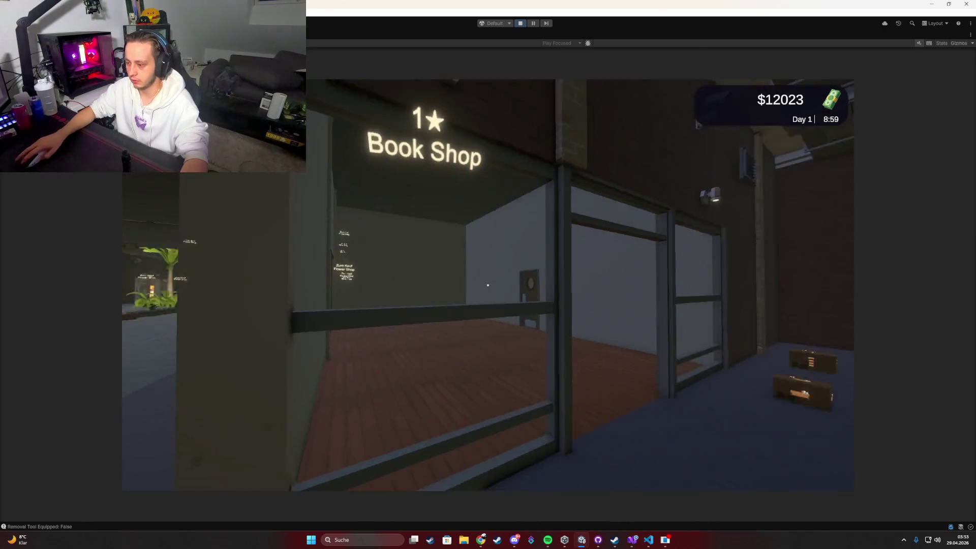
Unlock a licence in the Lizenzen panel to reach 1/25, then stop Play mode.
key("Tab")
left_click(319, 287)
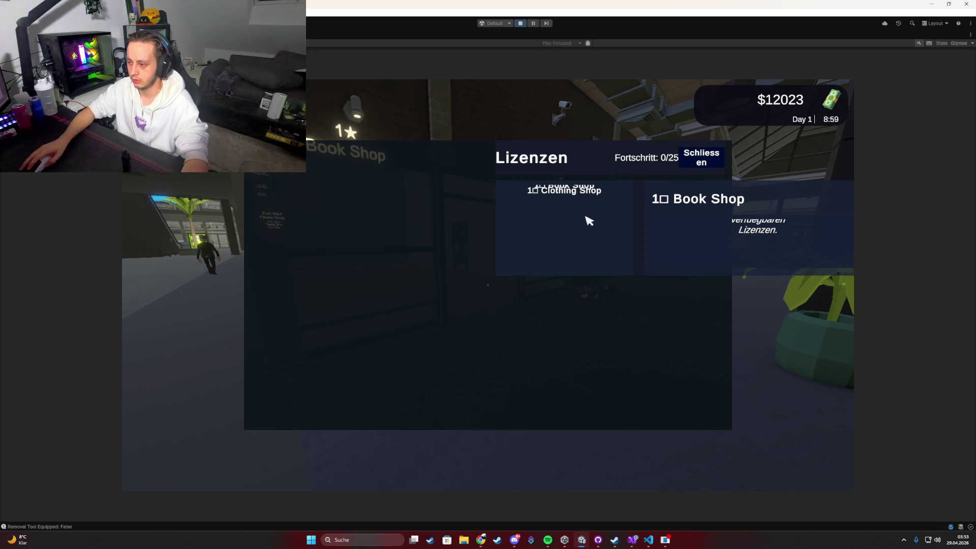
left_click(570, 191)
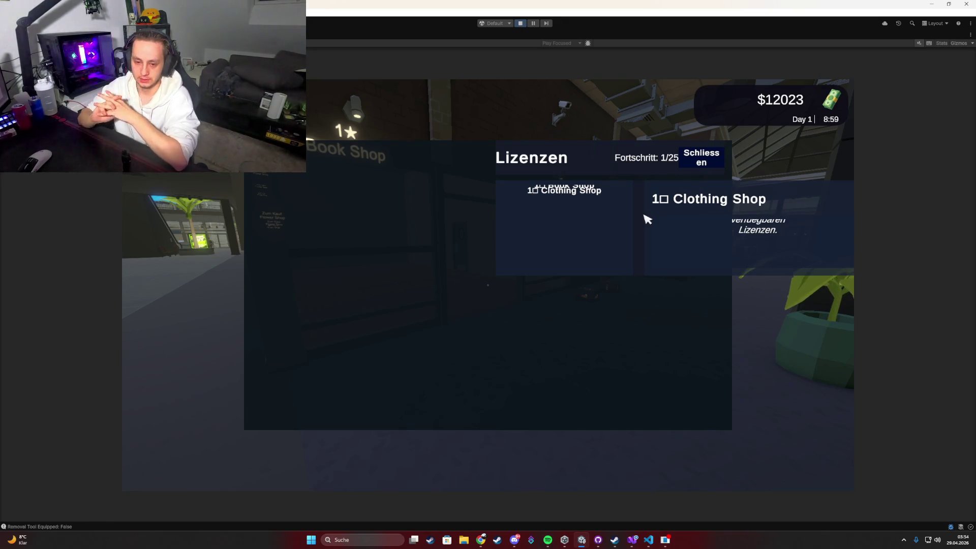
left_click(520, 23)
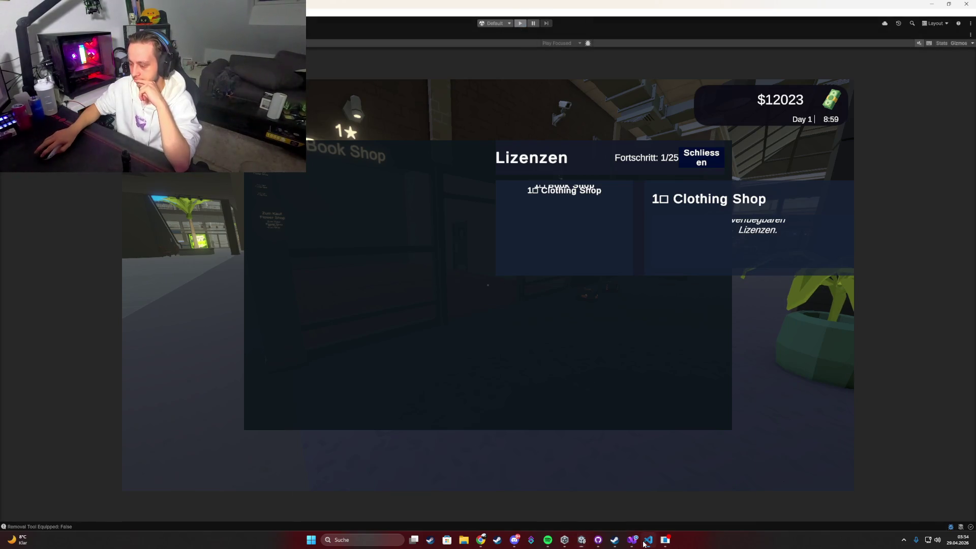
Write a Codex message saying everything works and asking to replace RuntimeUI with a UI built like the others.
left_click(647, 541)
type("d")
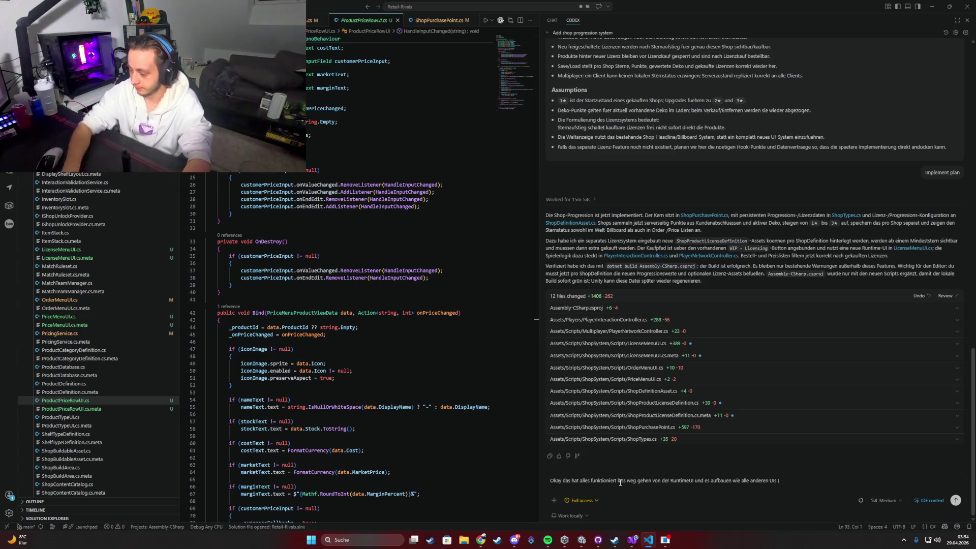
left_click(582, 542)
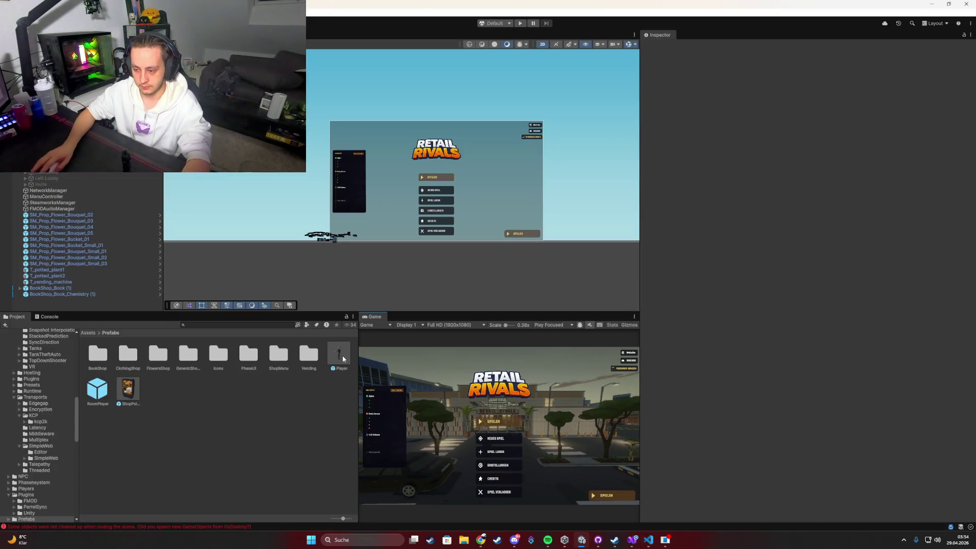
Open the Player prefab and scroll its Inspector to the UI references, including License Menu.
double_click(340, 356)
scroll(758, 372, "down", 5)
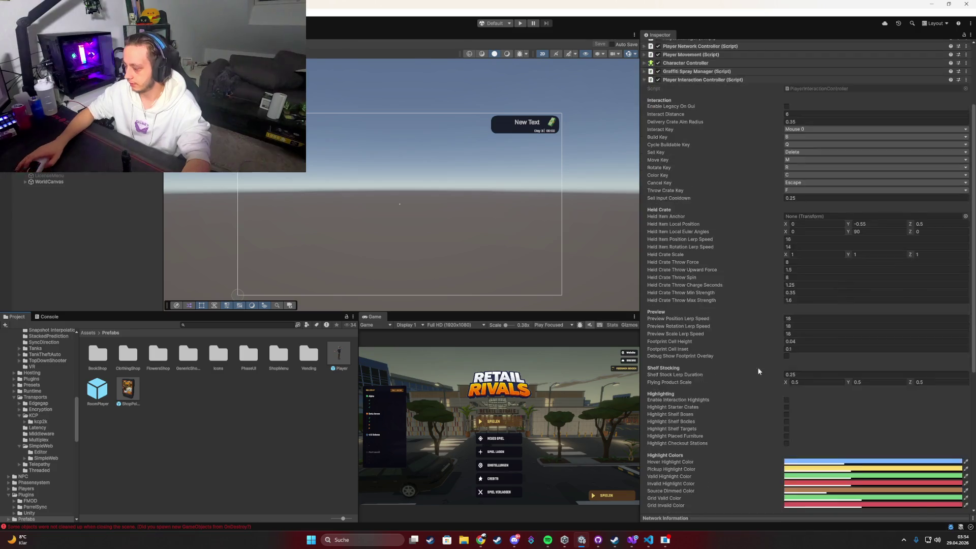
scroll(758, 371, "down", 5)
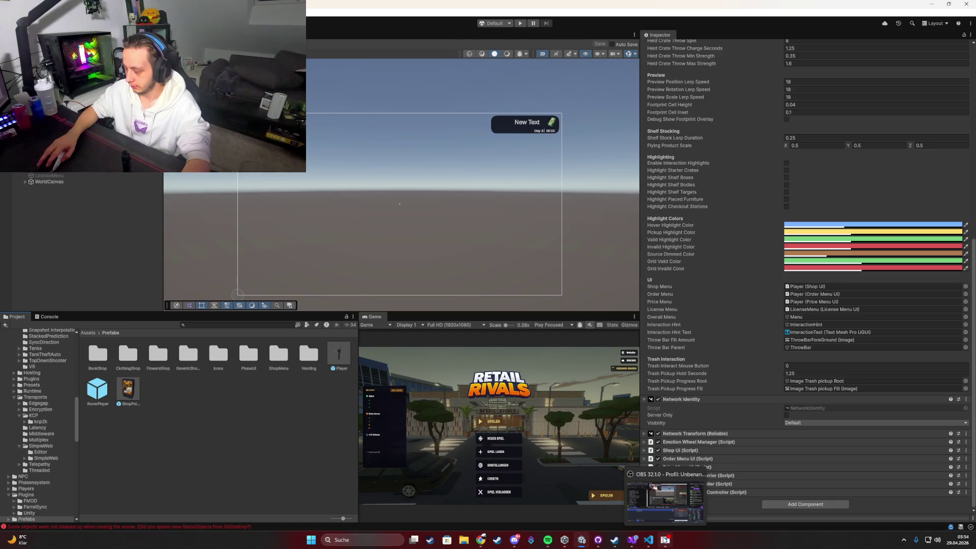
left_click(648, 540)
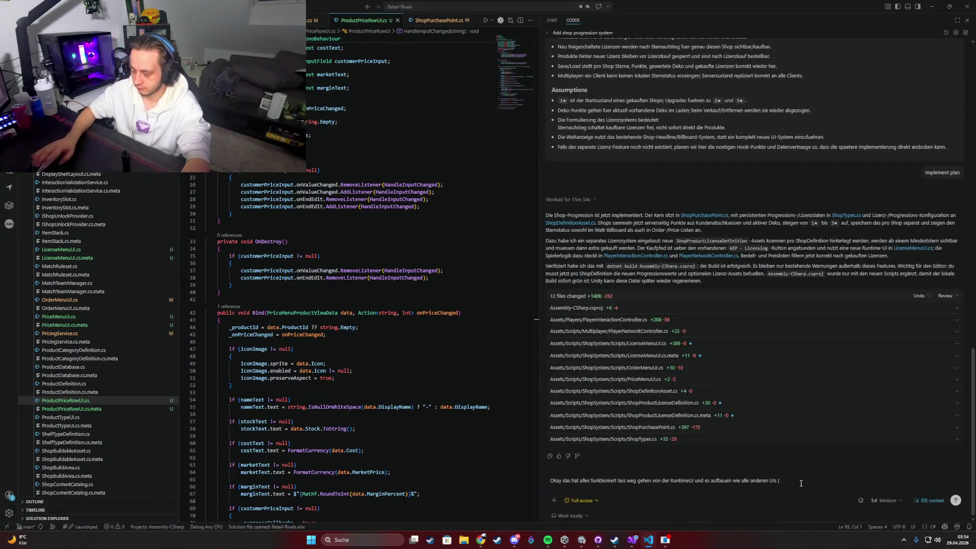
Add ShopUI to the Codex message as the first example of the other UIs.
type("ShopUI,")
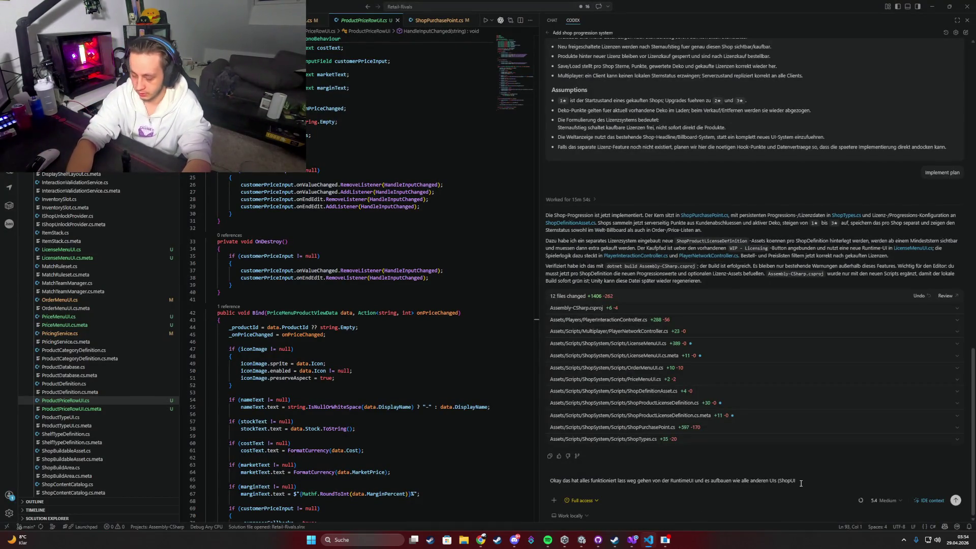
left_click(578, 543)
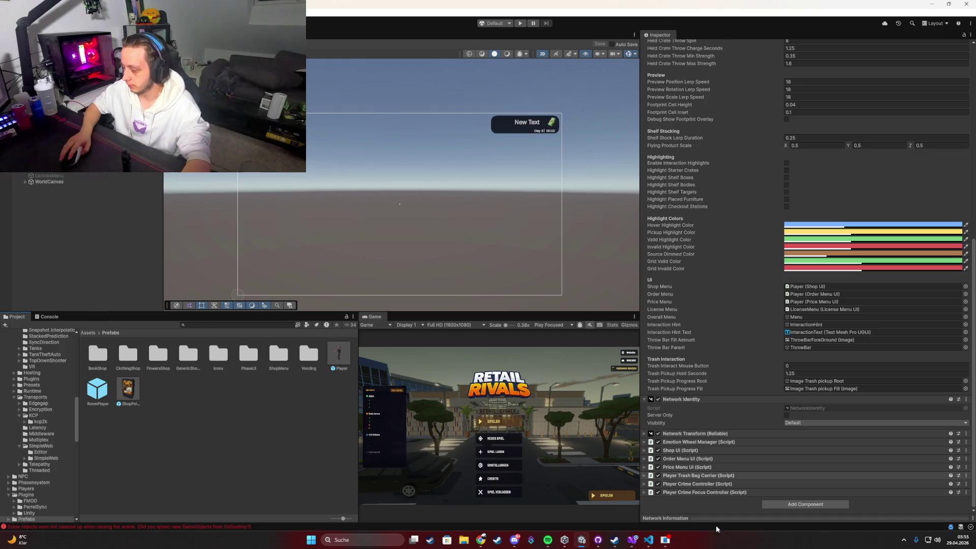
left_click(648, 540)
left_click(648, 540)
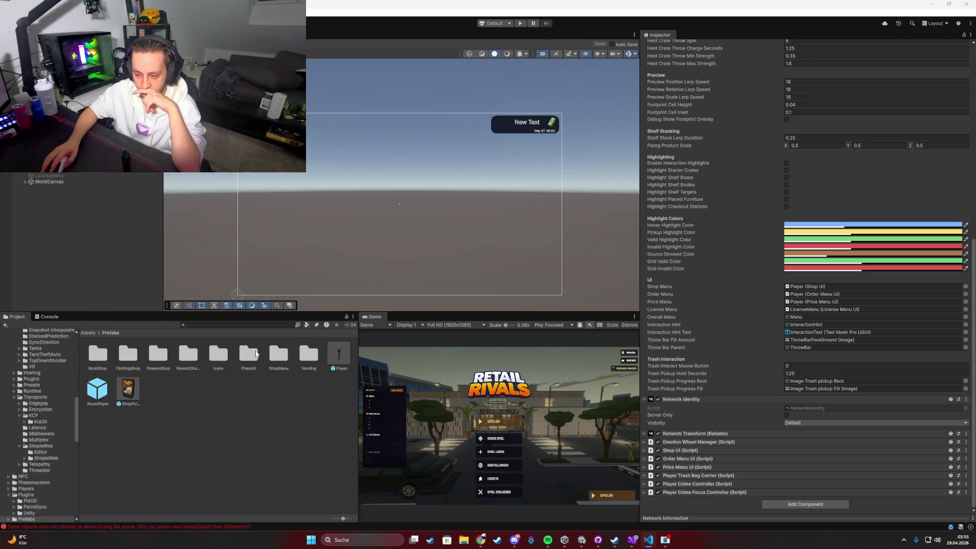
double_click(279, 354)
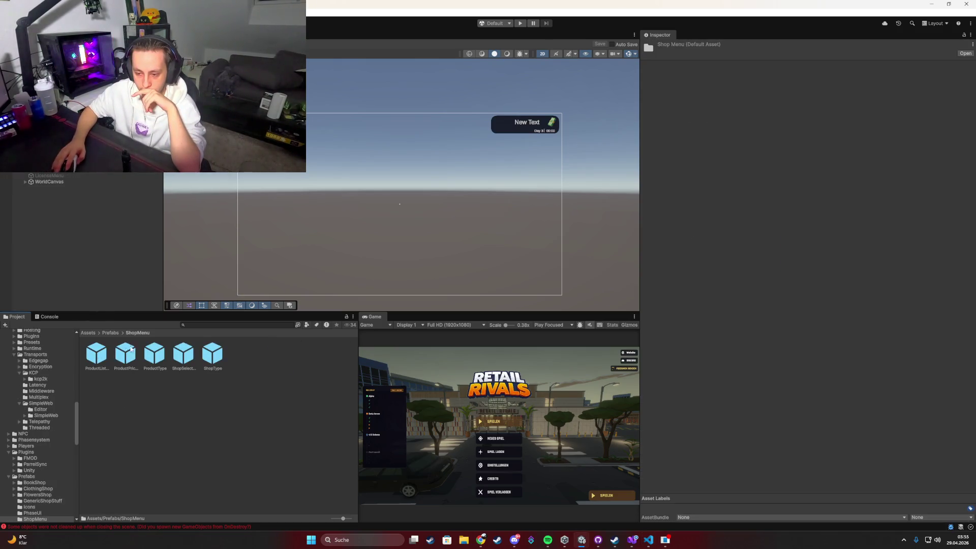
Show the ShopMenu panel in the scene, then hide it and activate OrderMenu instead.
left_click(110, 333)
left_click(339, 354)
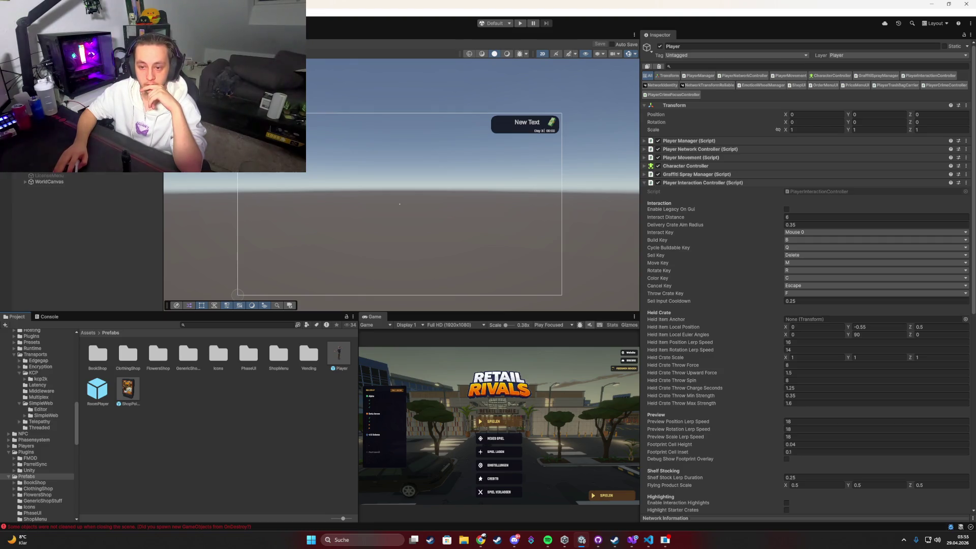
left_click(51, 169)
left_click(660, 46)
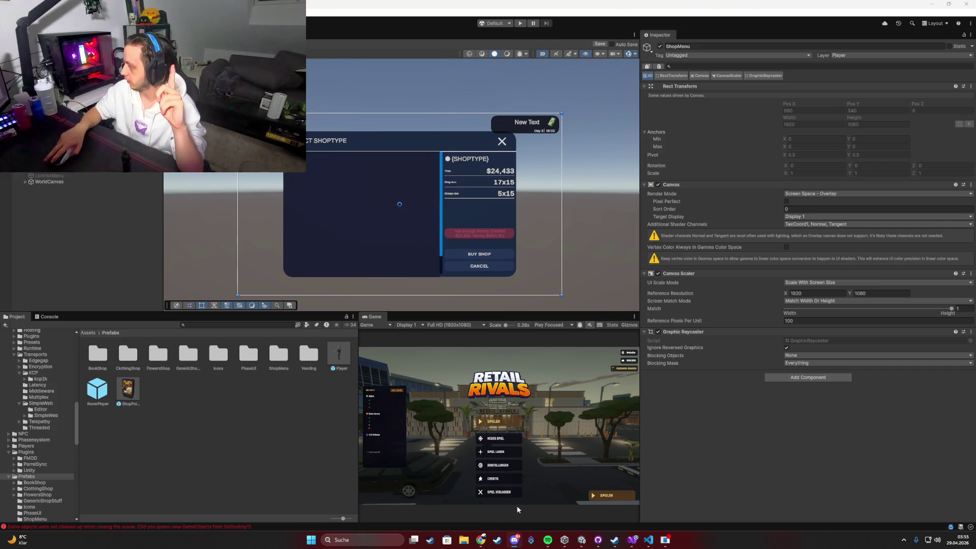
left_click(106, 169)
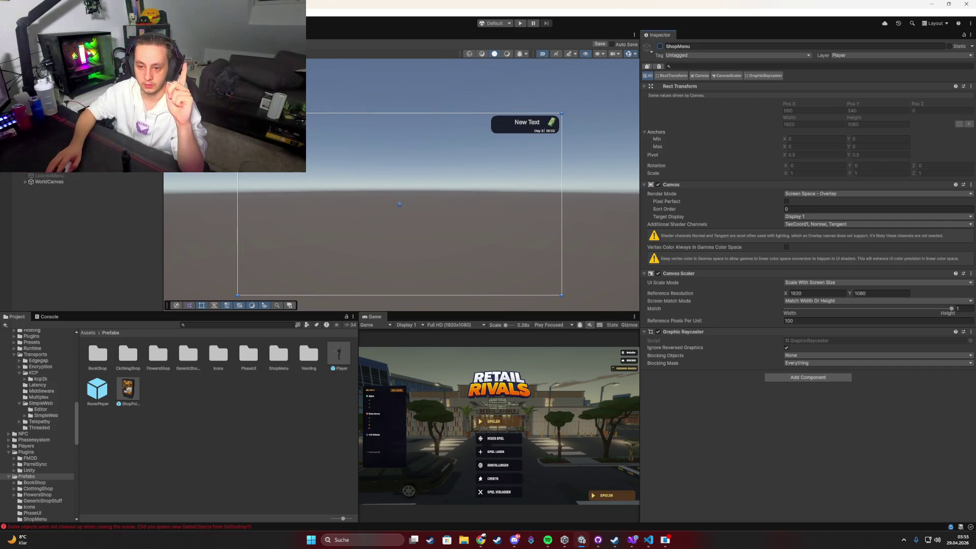
key("alt+shift+a")
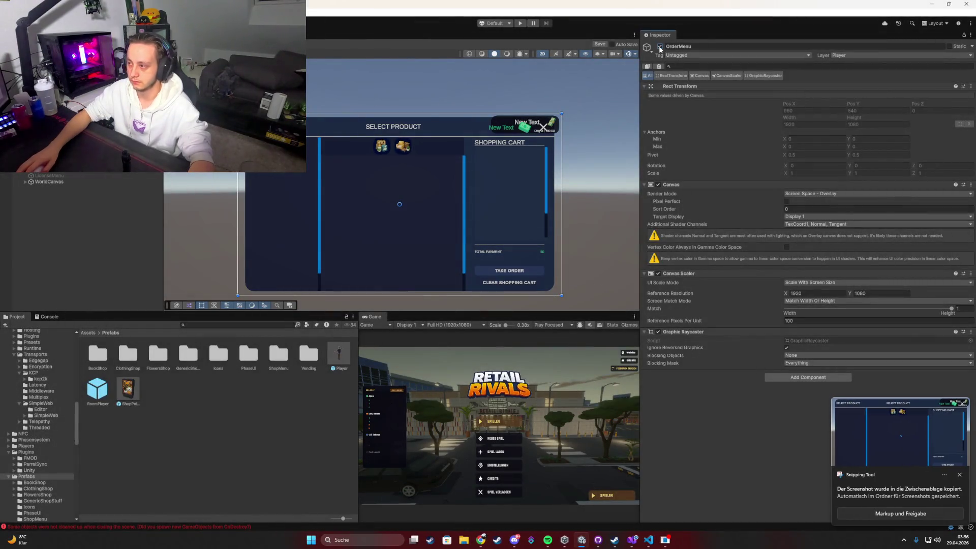
Hide OrderMenu, take a Snipping Tool screenshot of its layout, and clear the Hierarchy selection.
left_click(660, 46)
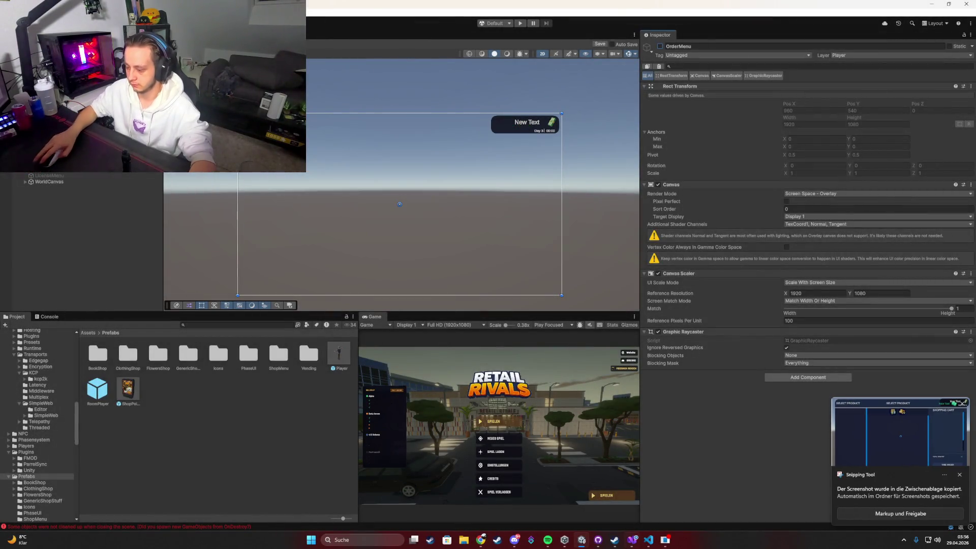
mouse_move(648, 540)
left_click(644, 509)
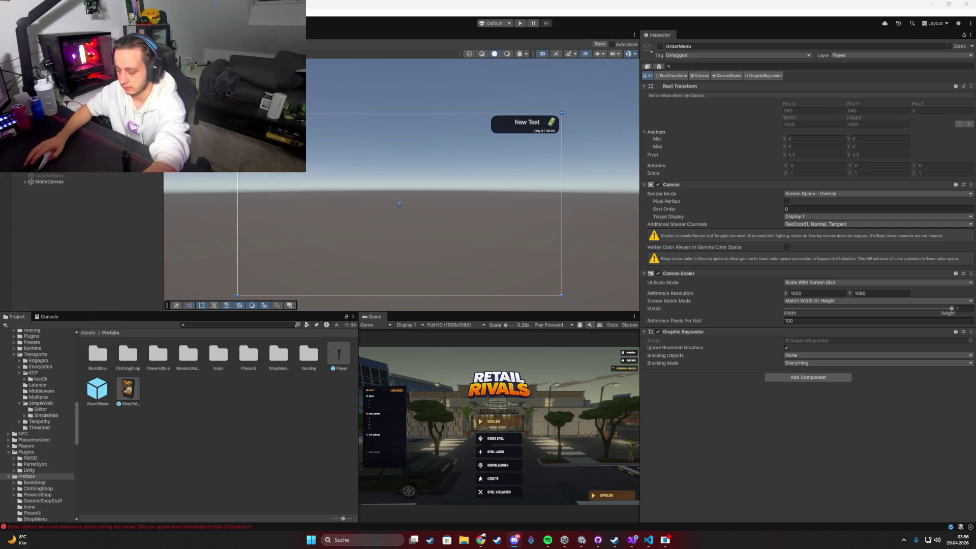
key("super+shift+s")
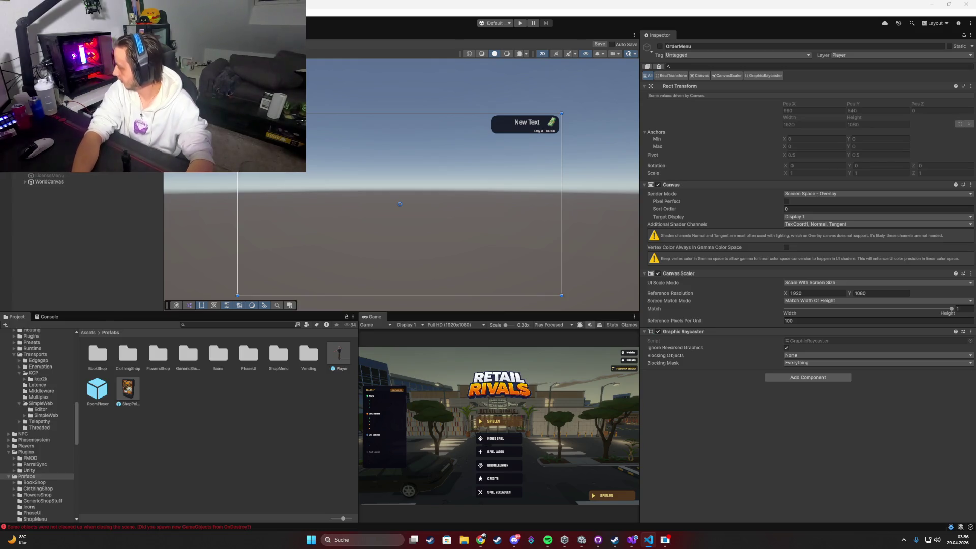
left_click(114, 218)
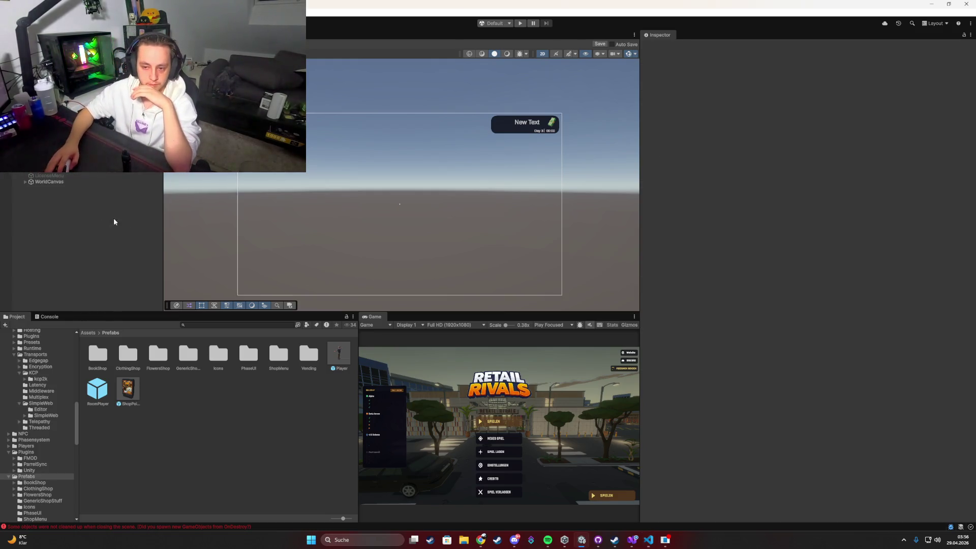
Delete the old LicenseMenu object and briefly toggle the ShopMenu panel on and off.
left_click(56, 175)
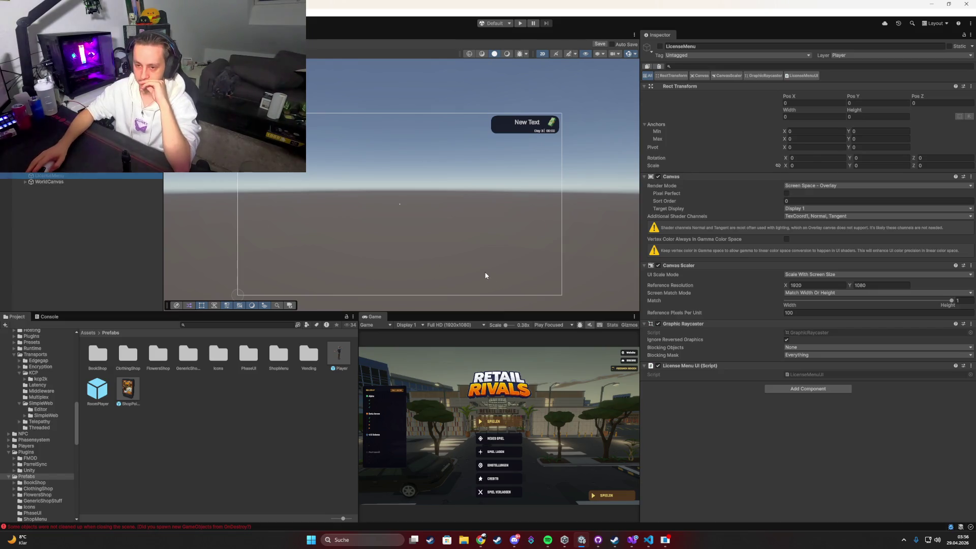
key("Delete")
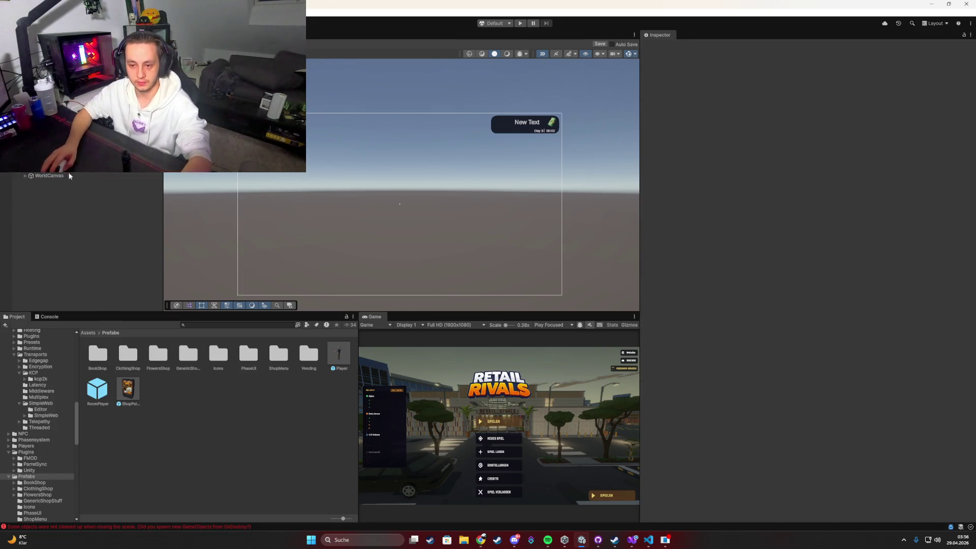
left_click(46, 169)
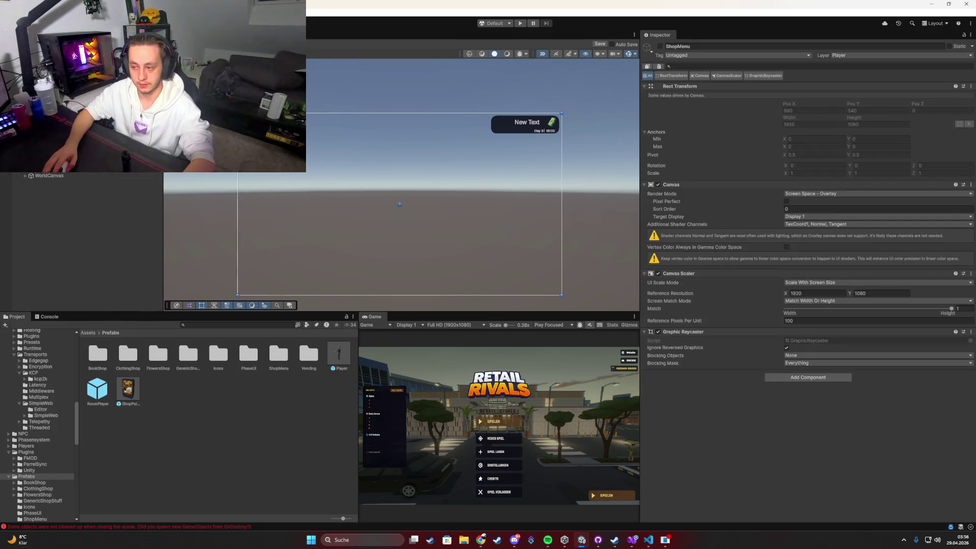
left_click(661, 46)
left_click(661, 46)
Rename the OrderMenu copy to LicenseMenu and make it visible in the scene.
left_click(47, 175)
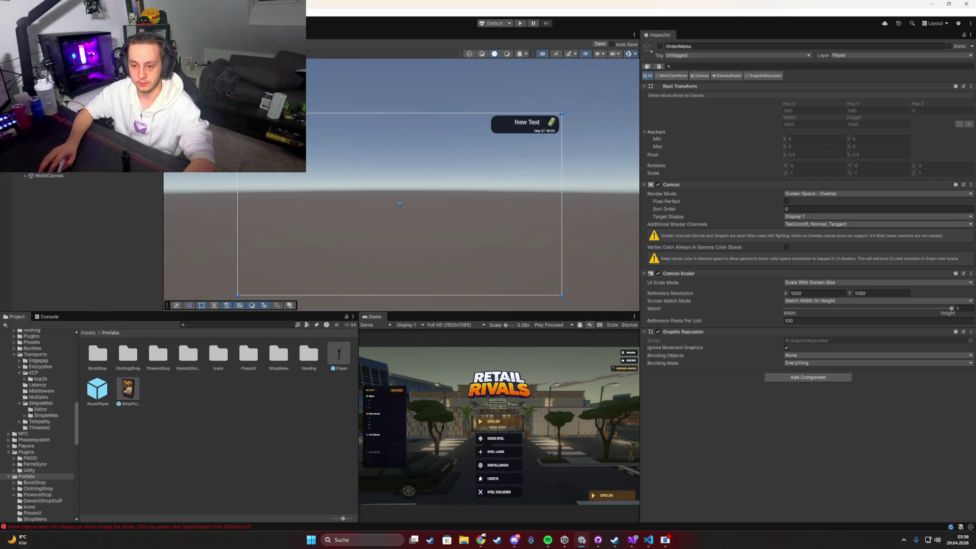
key("F2")
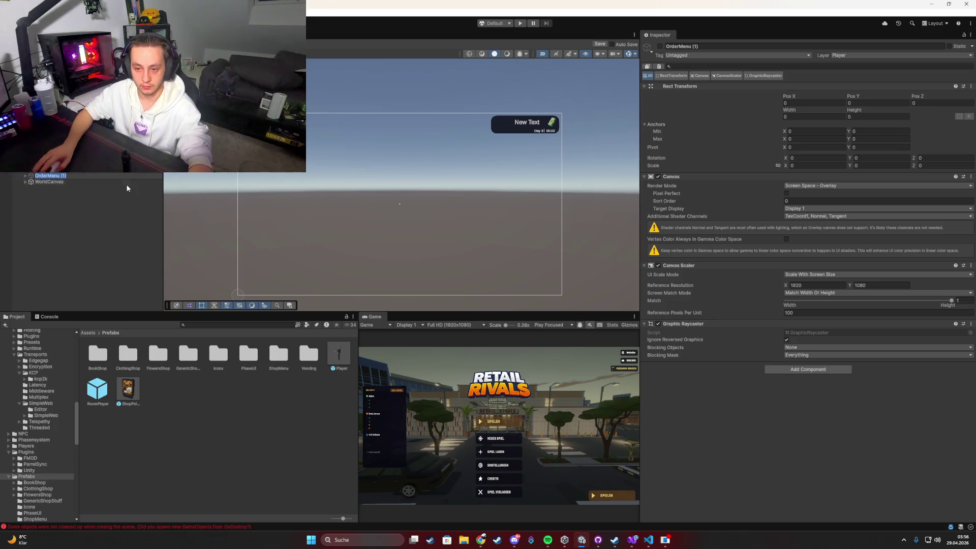
type("License")
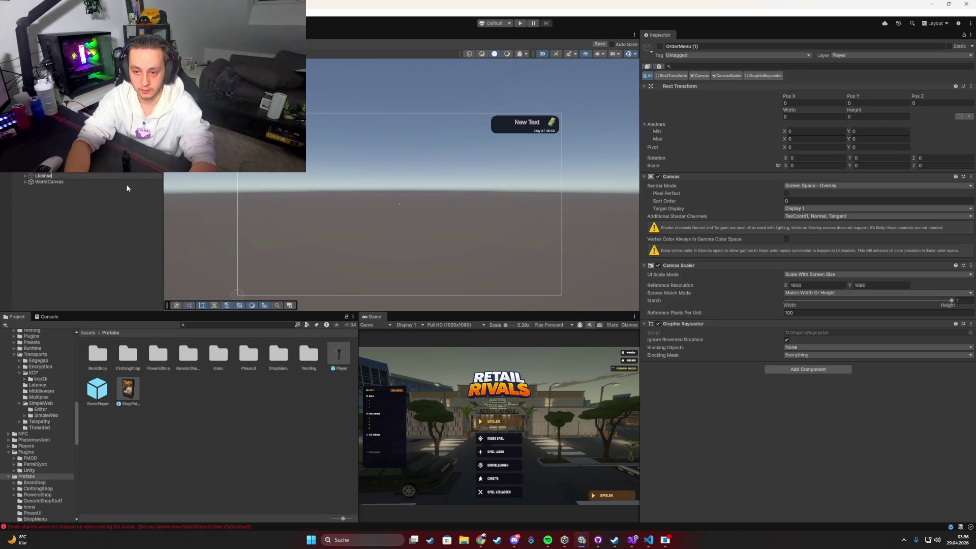
type("Menu")
key("Return")
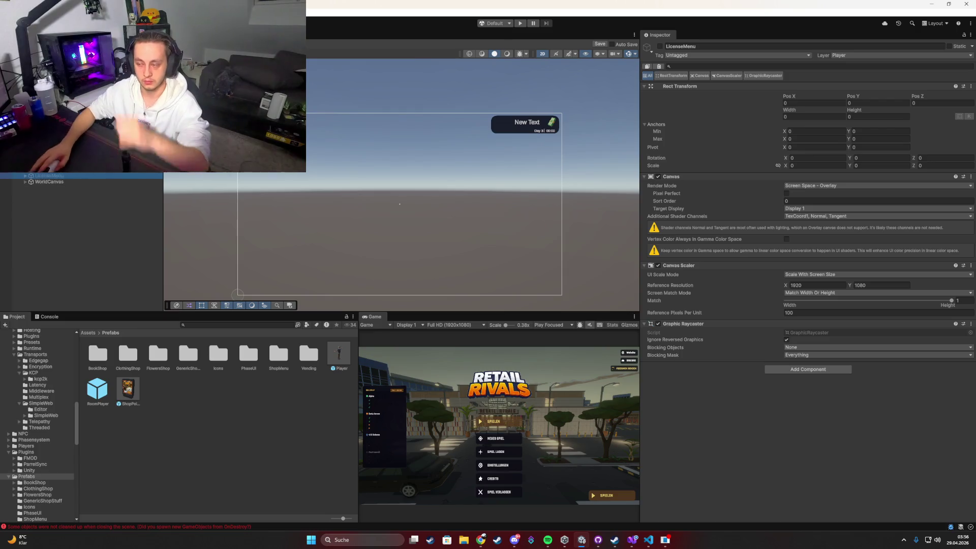
left_click(660, 46)
Select the SHOPPING CART heading text to show its TextMeshPro settings.
scroll(506, 183, "up", 6)
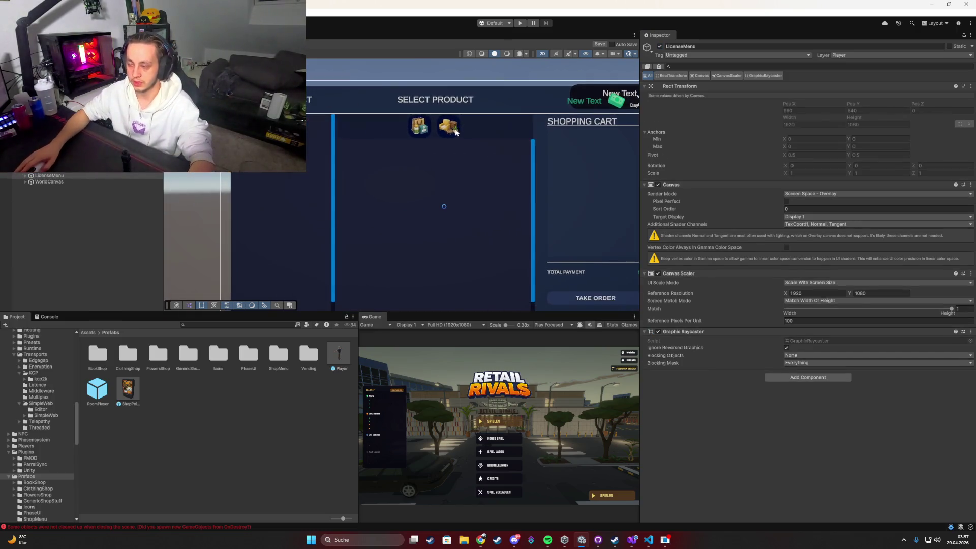
left_click(425, 132)
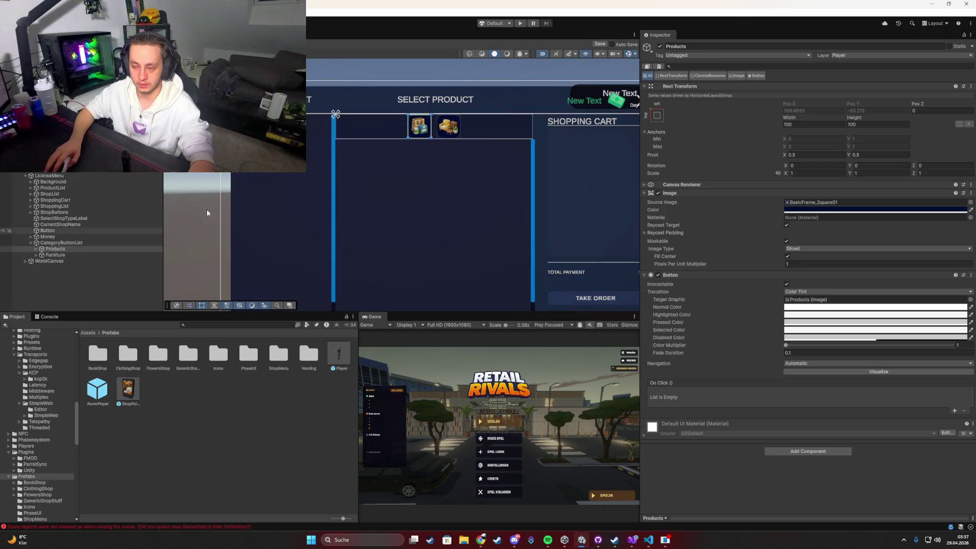
left_click(64, 243)
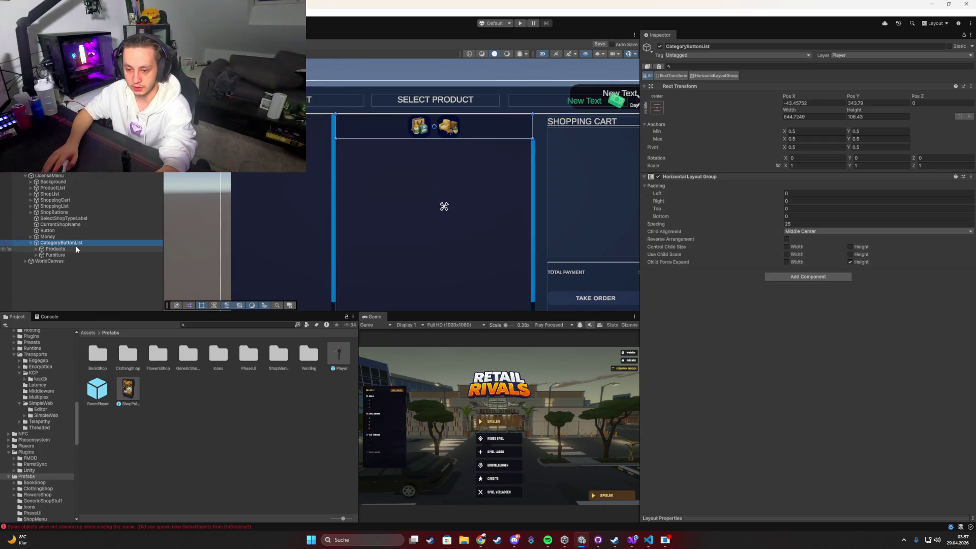
left_click(570, 123)
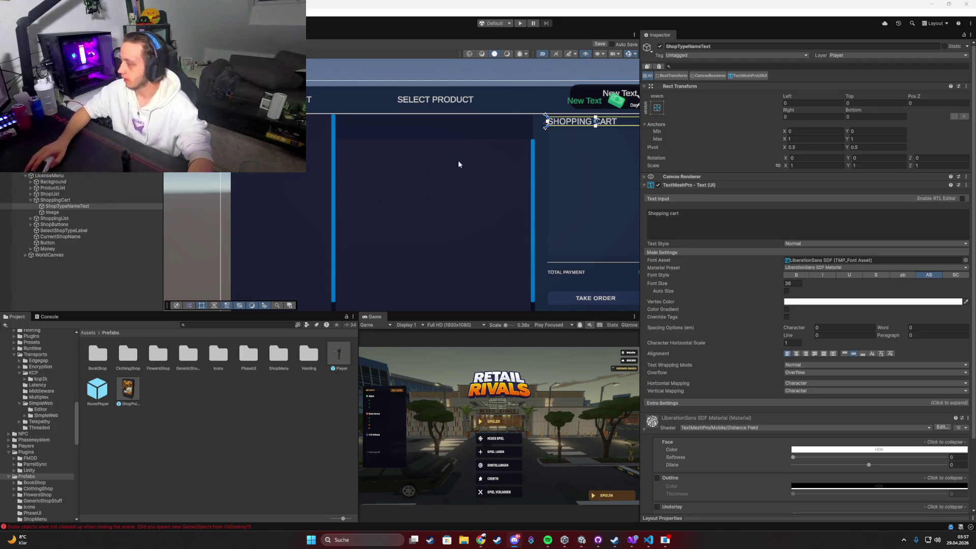
Change the TAKE ORDER button's Text (TMP) label to 'NEEDED LEVEL: {LEVEL}'.
left_click_drag(459, 164, 434, 162)
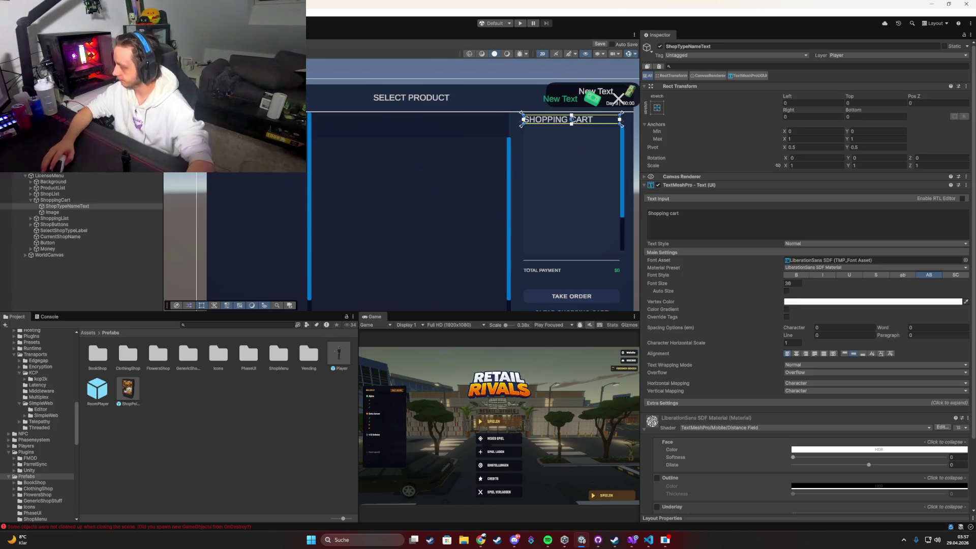
key("Right")
key("Down")
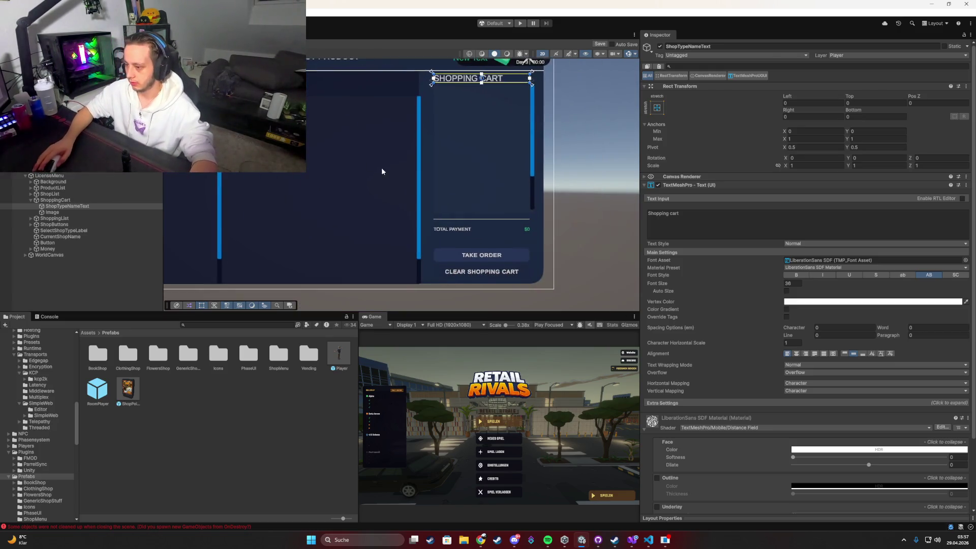
scroll(505, 227, "up", 1)
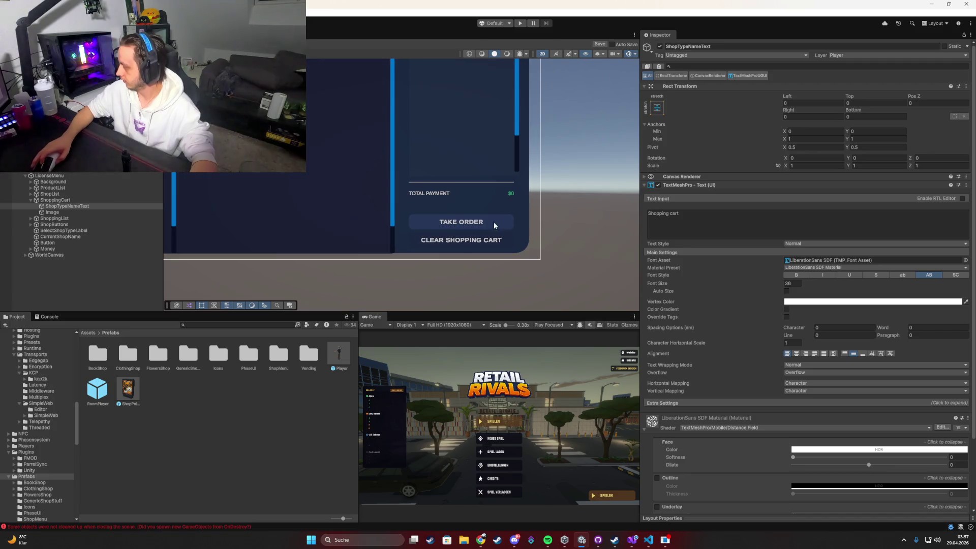
left_click(456, 225)
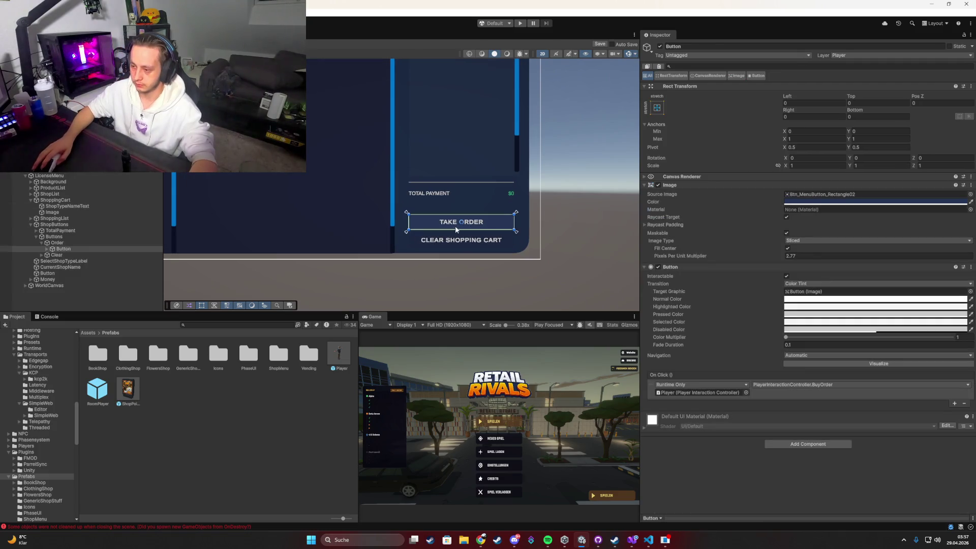
left_click(46, 249)
left_click(63, 255)
left_click(741, 219)
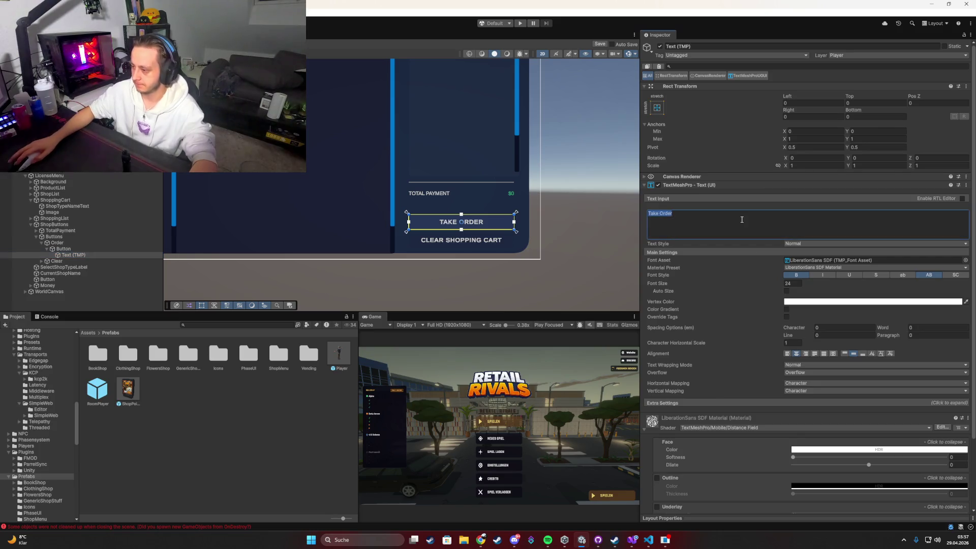
type("NEEDED LEVEL")
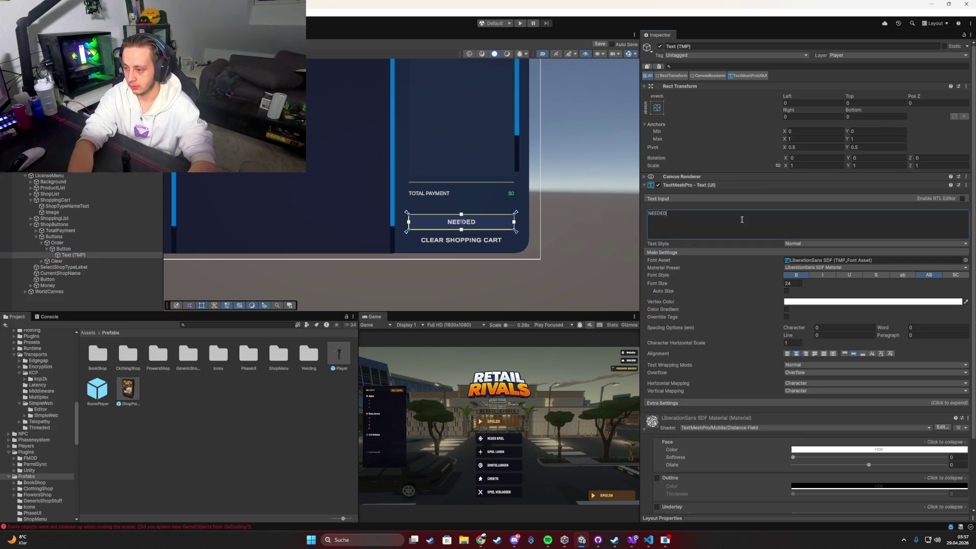
type(":")
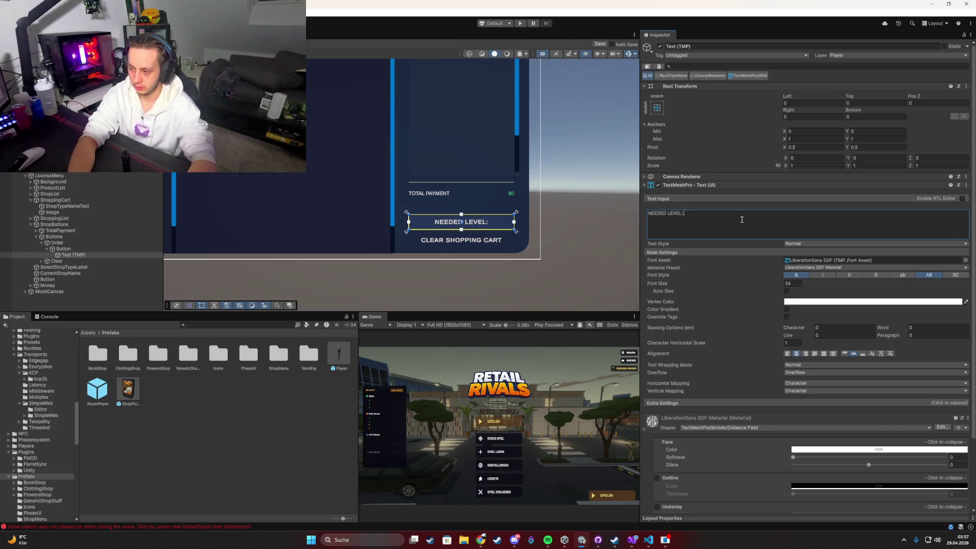
type(":")
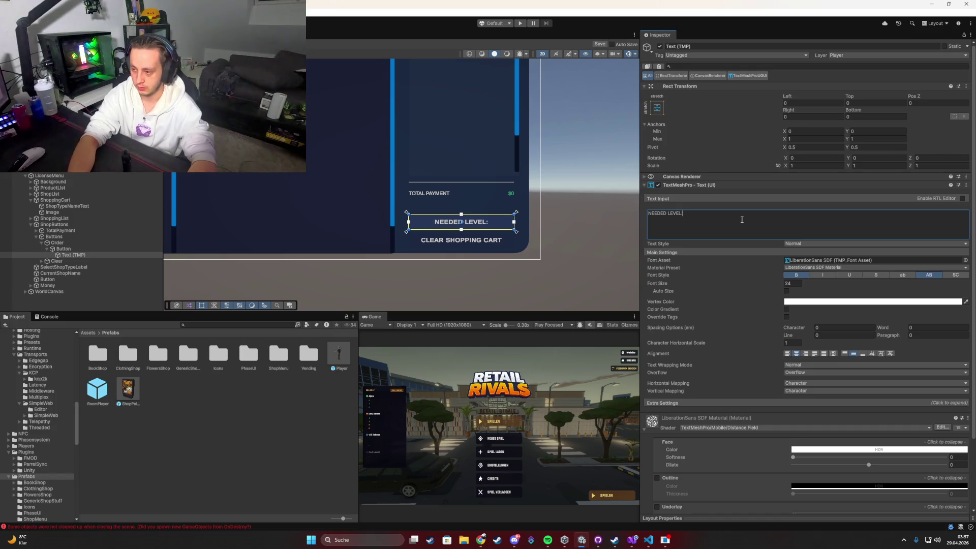
type(" {LEVEL}")
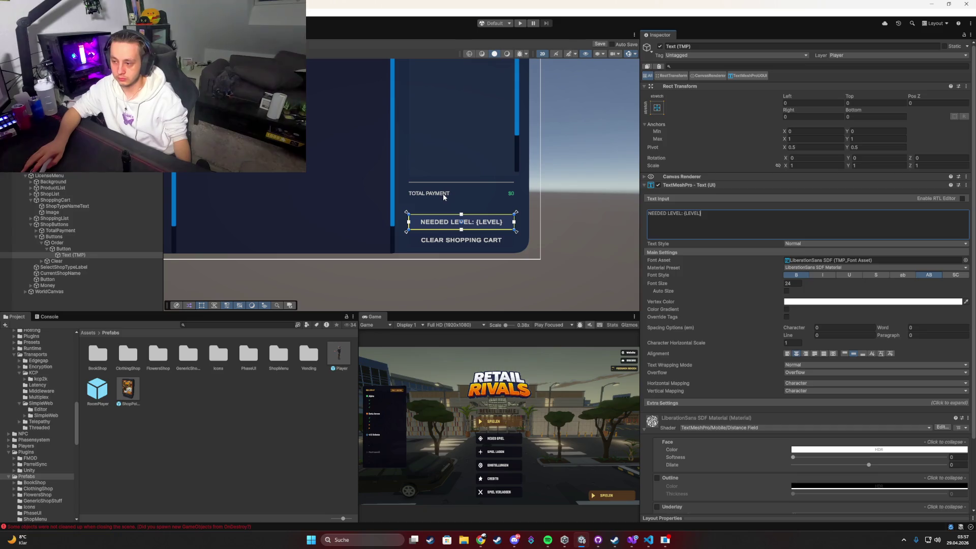
scroll(462, 185, "down", 2)
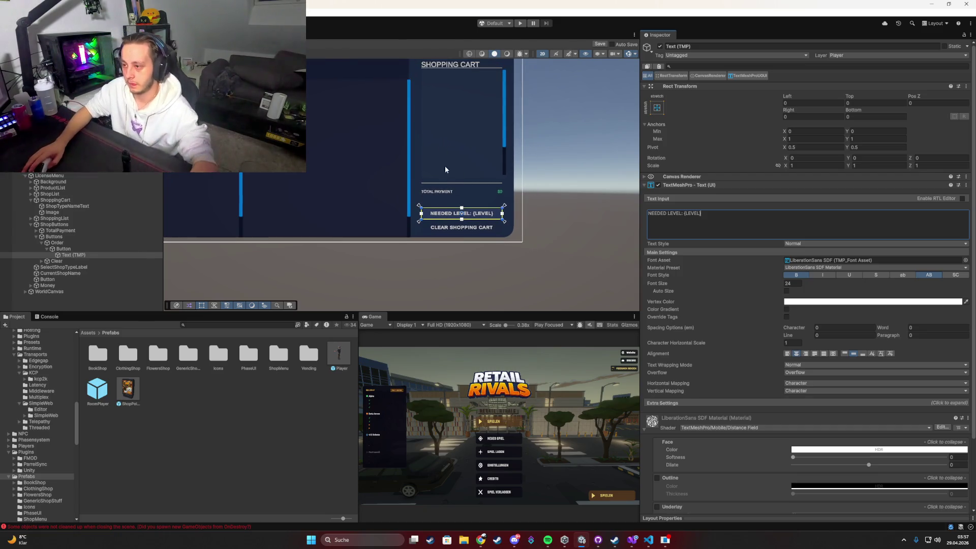
left_click_drag(446, 170, 479, 194)
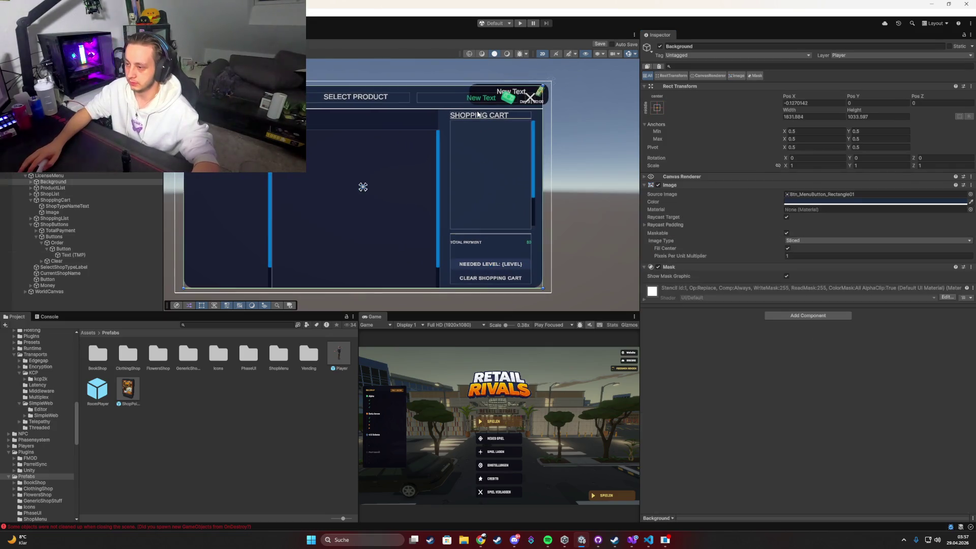
Replace the SHOPPING CART heading's text with 'License Details'.
left_click(479, 116)
left_click(709, 225)
type("Li")
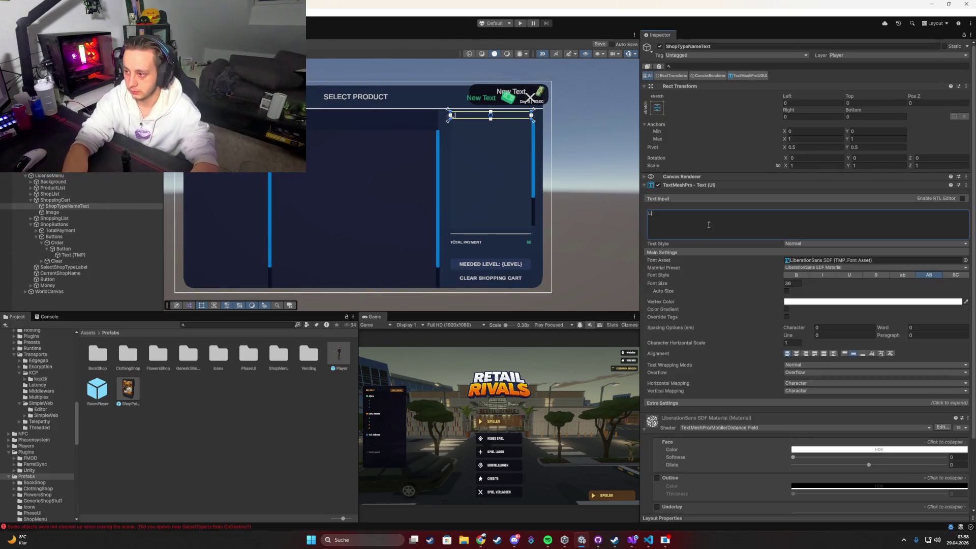
type("cense")
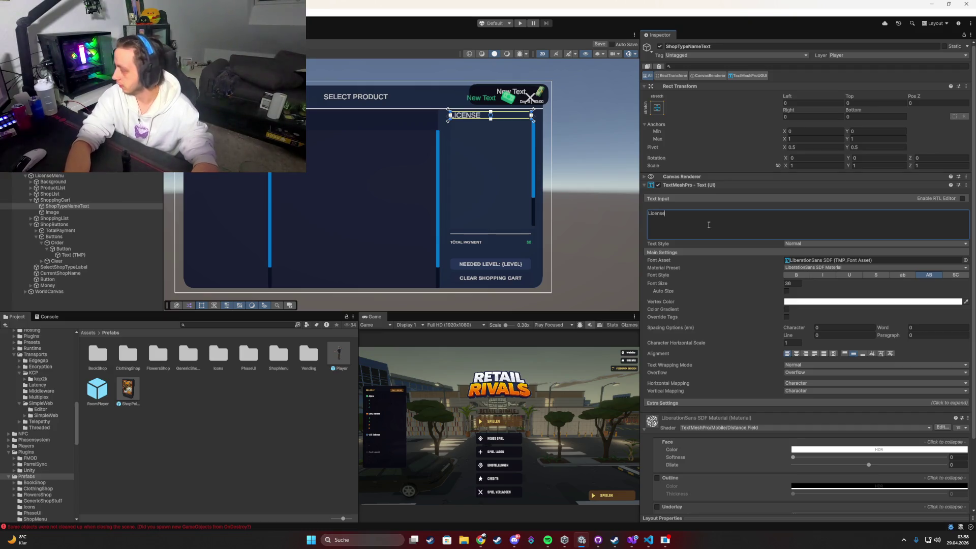
type(" Details")
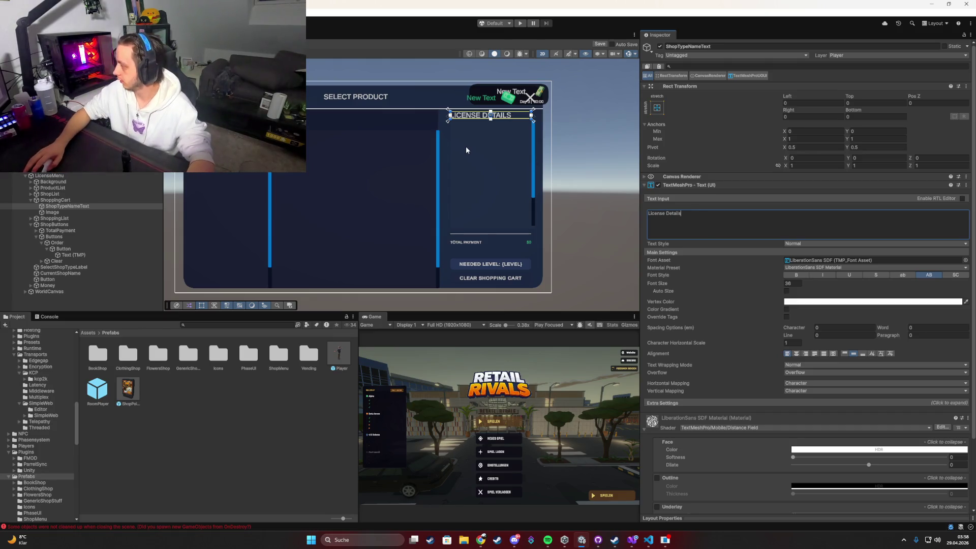
scroll(481, 113, "up", 2)
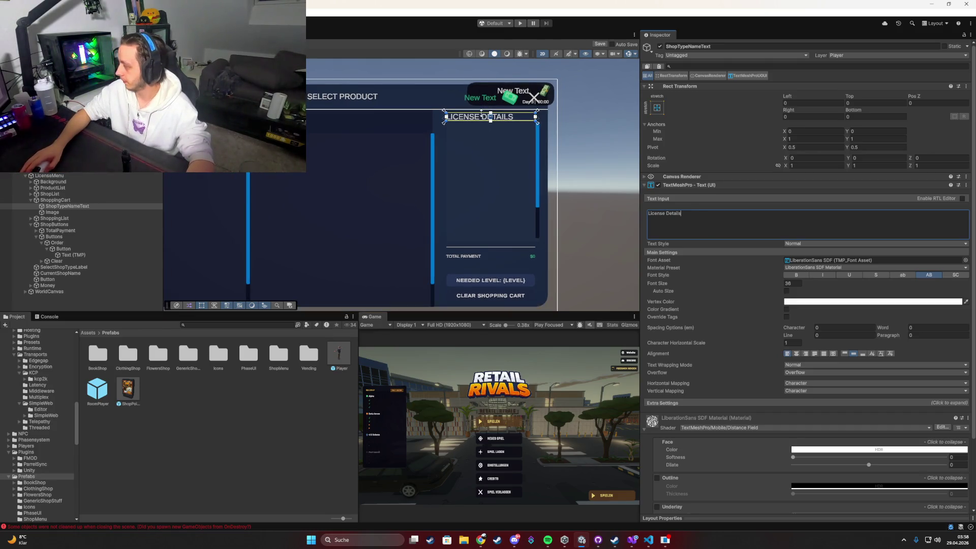
scroll(453, 184, "down", 2)
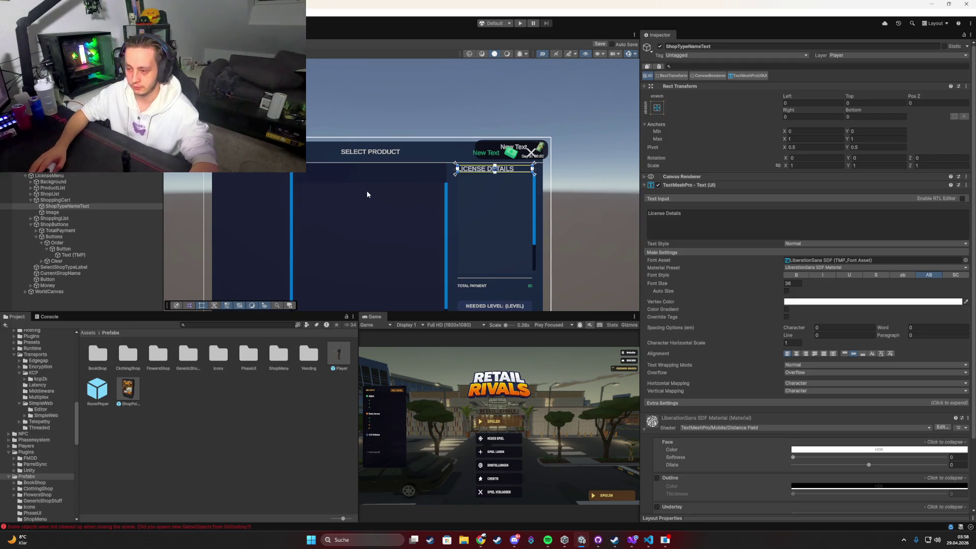
mouse_move(367, 190)
left_mouse_down()
mouse_move(384, 163)
mouse_move(436, 174)
mouse_move(416, 185)
mouse_move(425, 158)
left_mouse_up()
left_click(394, 161)
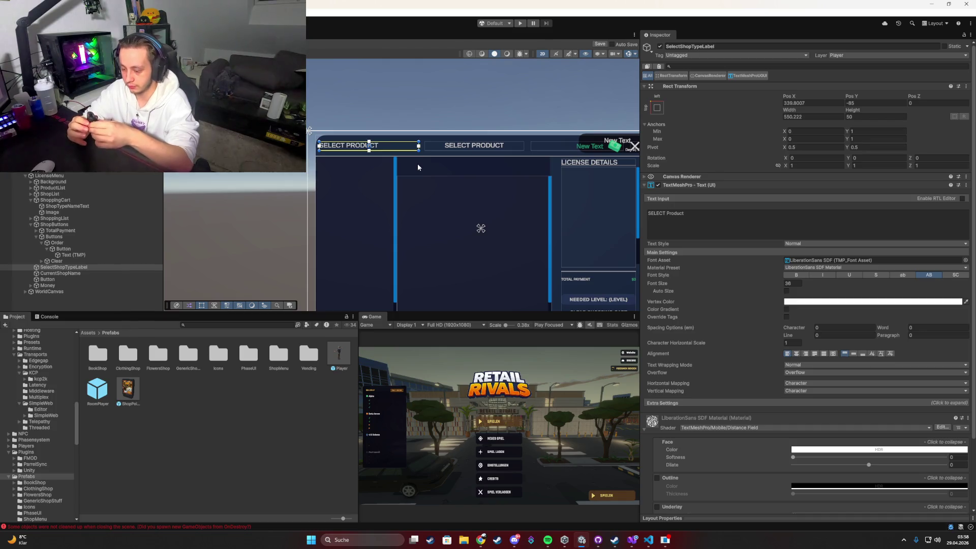
left_click_drag(398, 227, 349, 213)
Add the menu's MoneyText to the Player Manager's Current Money Texts list.
left_click(510, 129)
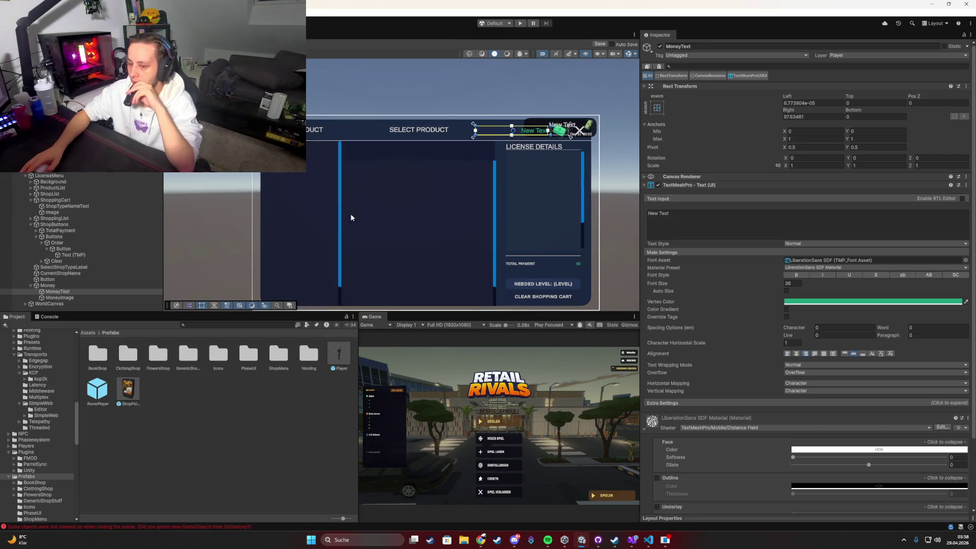
left_click(77, 285)
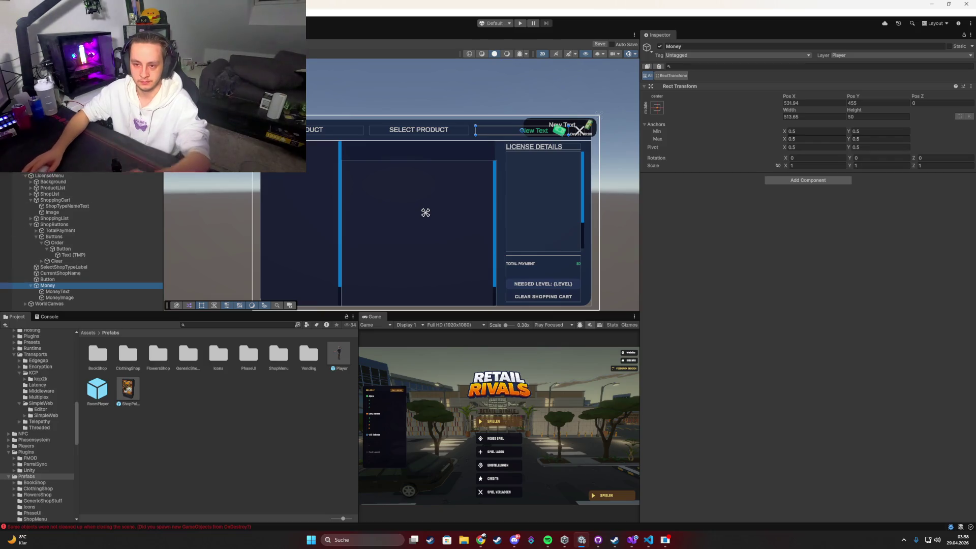
left_click(76, 166)
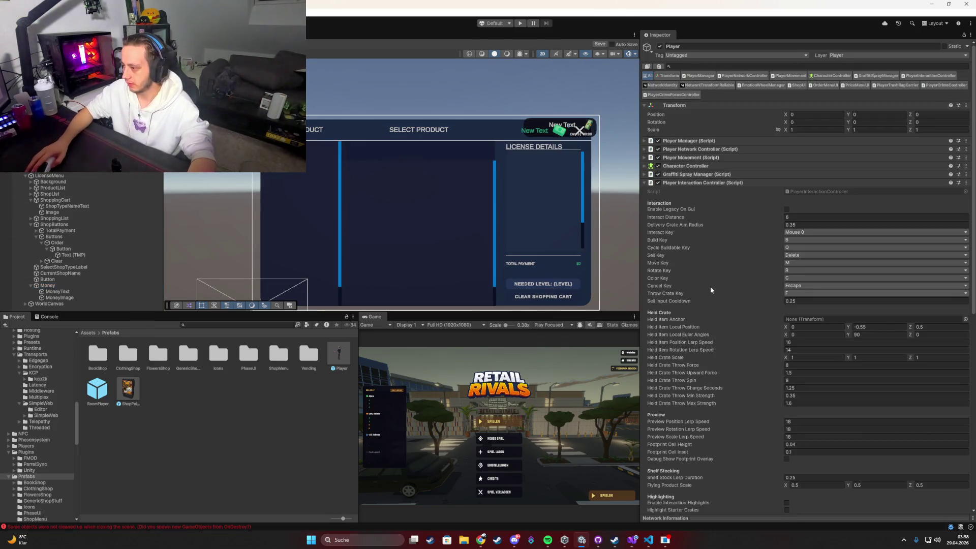
left_click(683, 141)
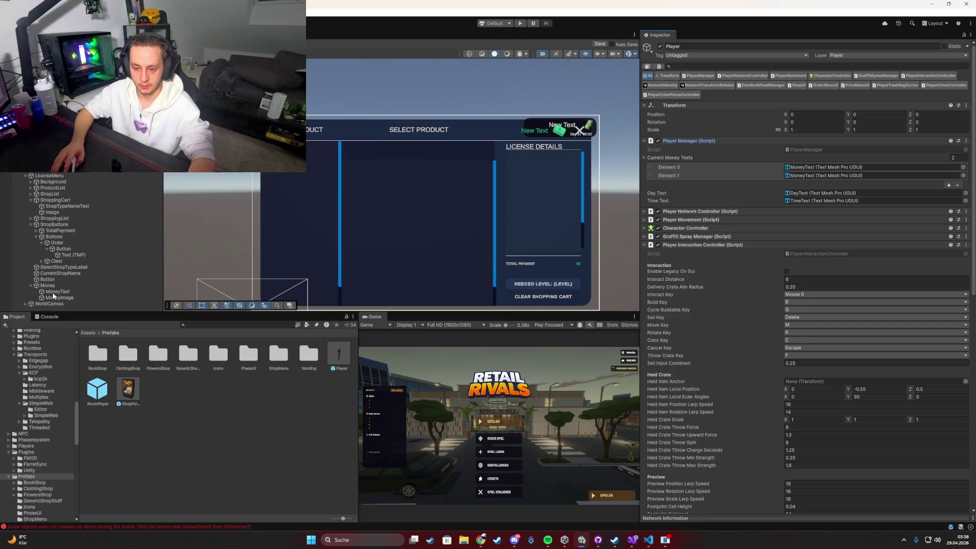
mouse_move(53, 295)
left_mouse_down()
mouse_move(712, 165)
mouse_move(694, 161)
left_mouse_up()
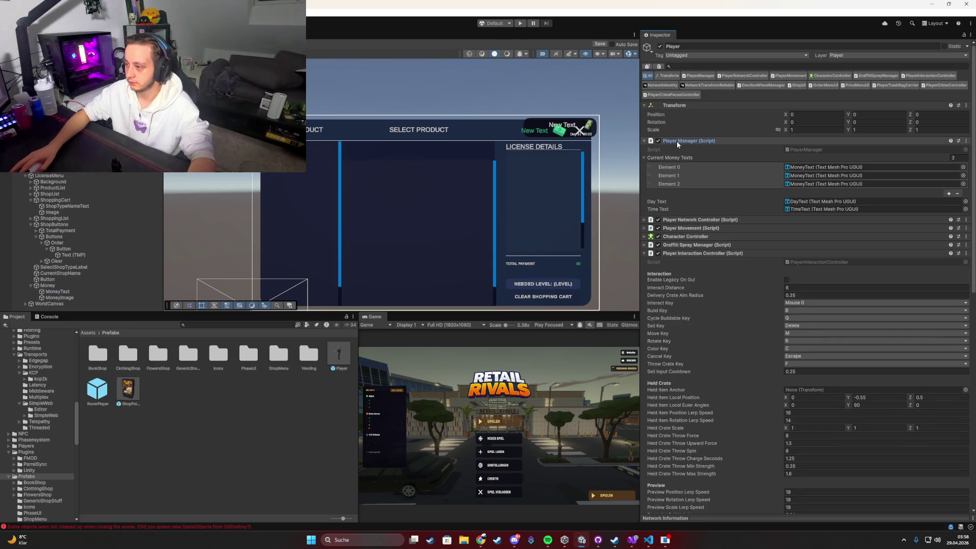
left_click(644, 158)
Set the X close button's On Click to PlayerInteractionController.CloseLicenseMenu.
left_click_drag(482, 174, 482, 159)
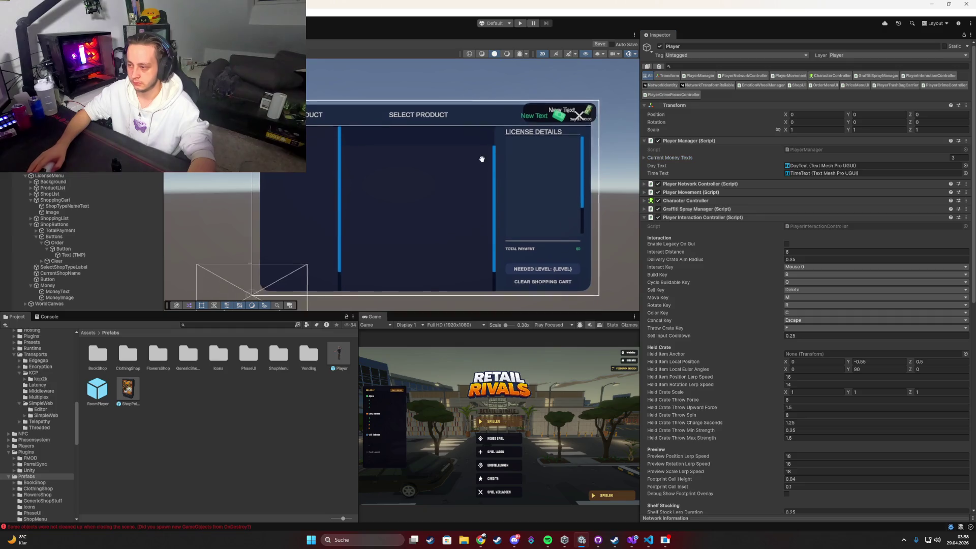
left_click(579, 115)
left_click(786, 391)
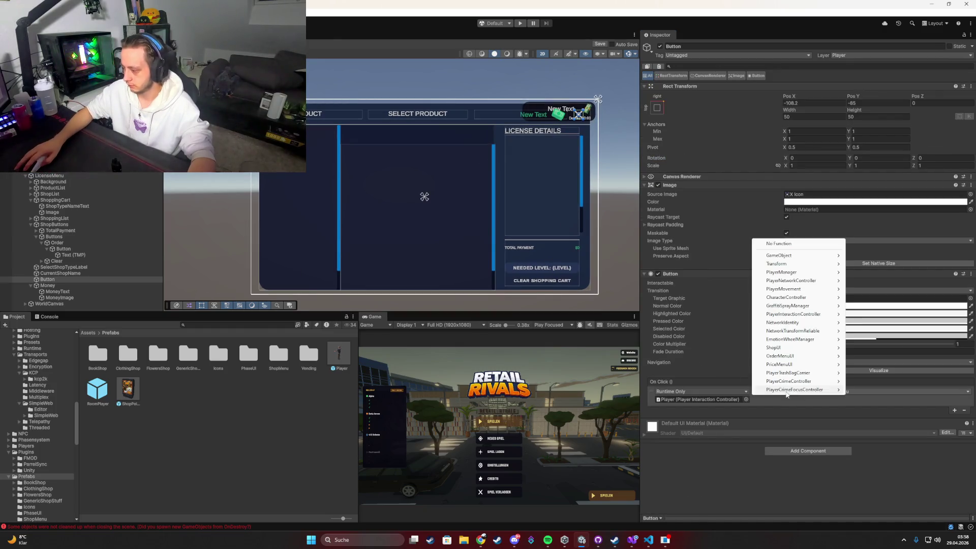
mouse_move(785, 315)
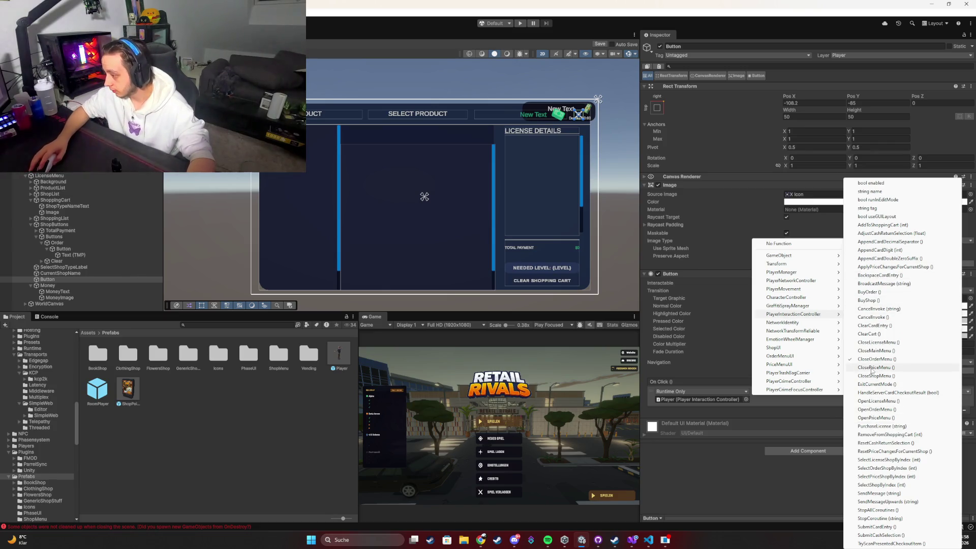
left_click(876, 342)
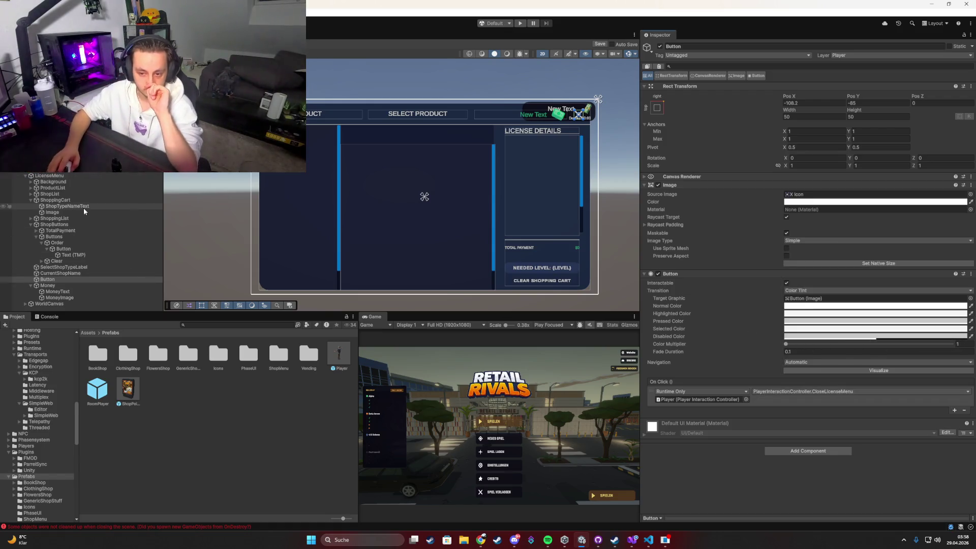
left_click(61, 273)
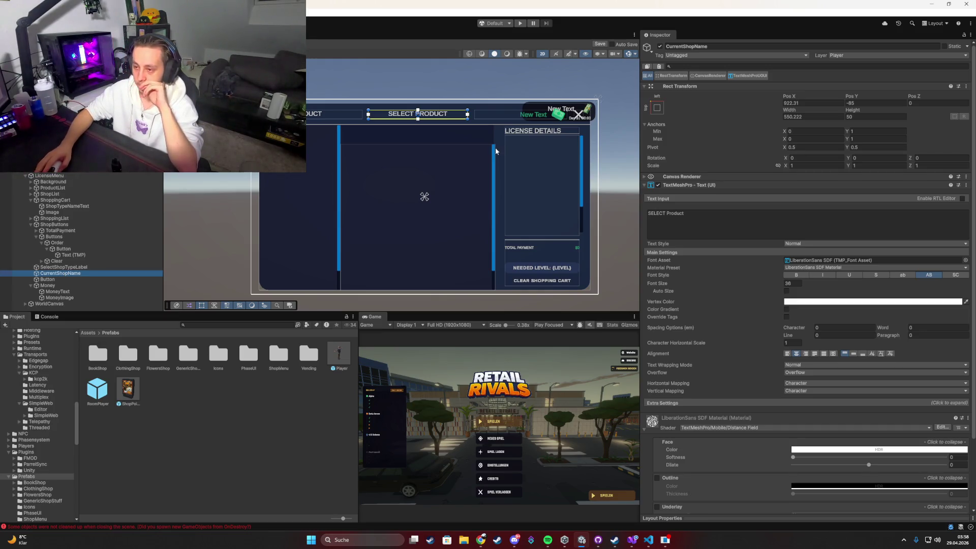
Replace 'Product' with 'LICENSE' in the main header label.
left_click(667, 214)
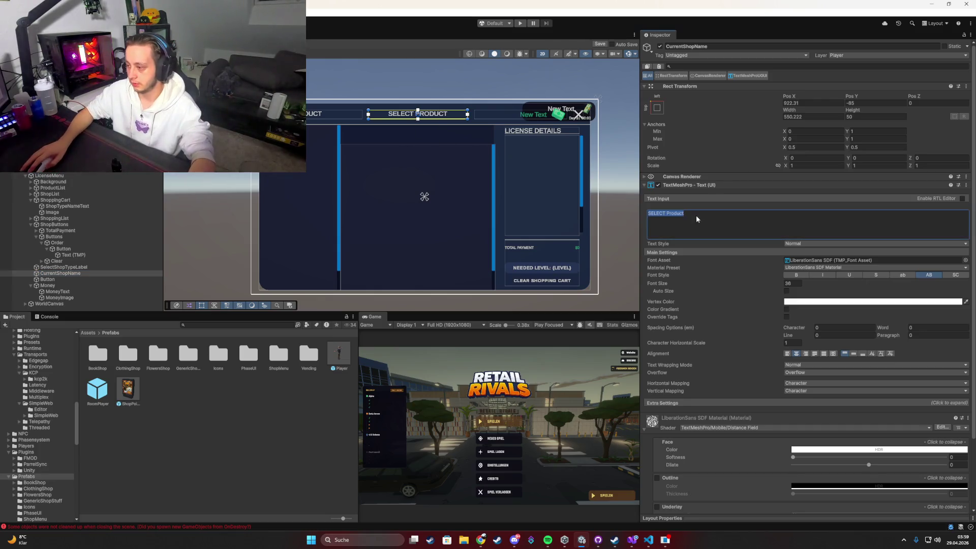
double_click(667, 214)
type("LI")
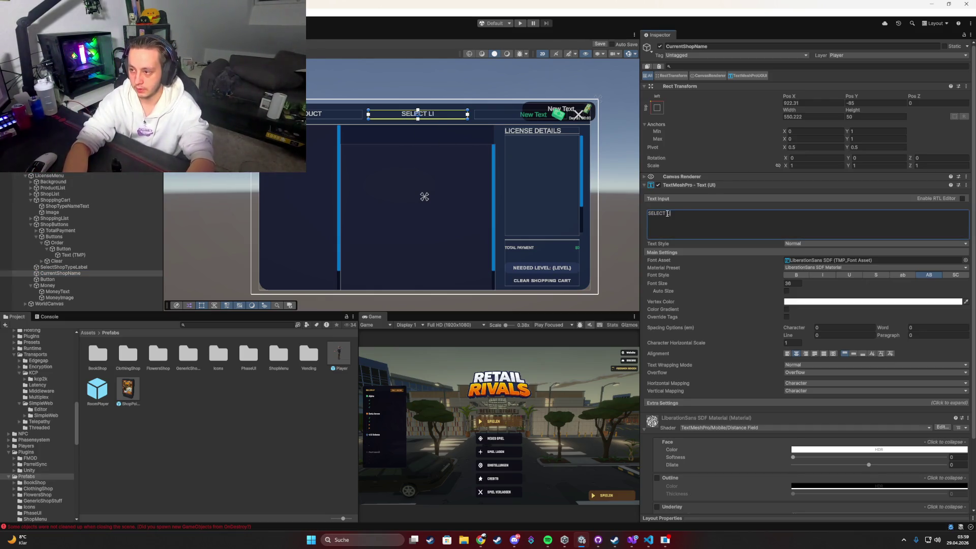
type("CENSE")
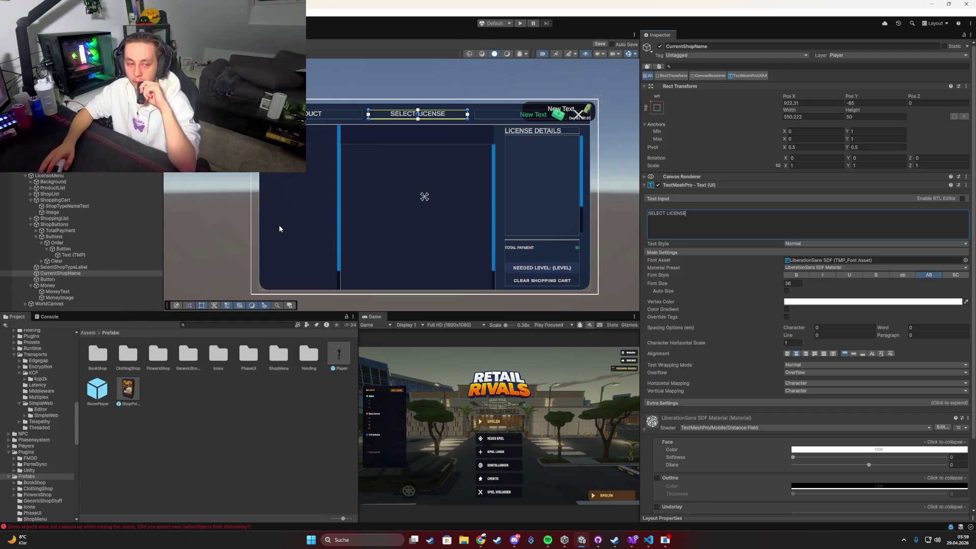
Clear the SelectShopTypeLabel's 'SELECT Product' text and enter 'Shops'.
left_click(311, 117)
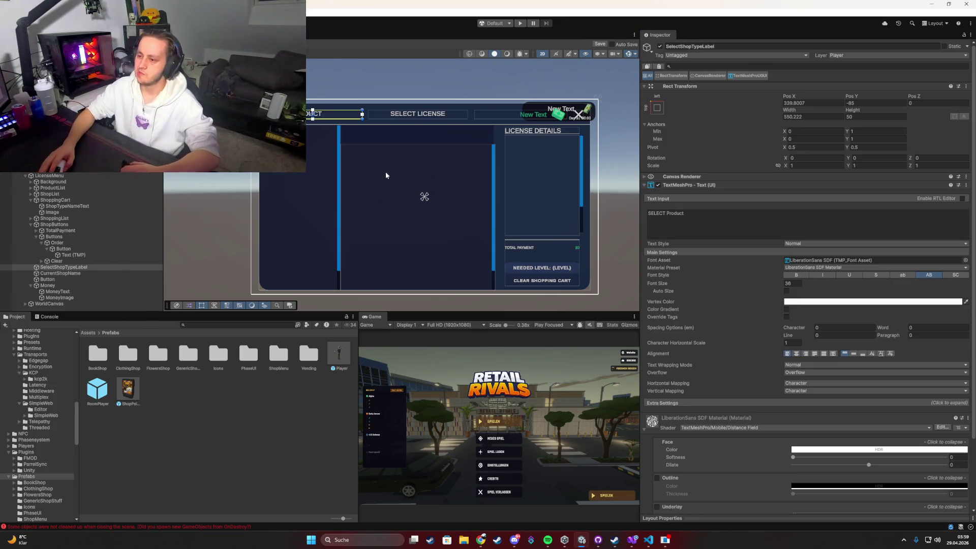
left_click(705, 215)
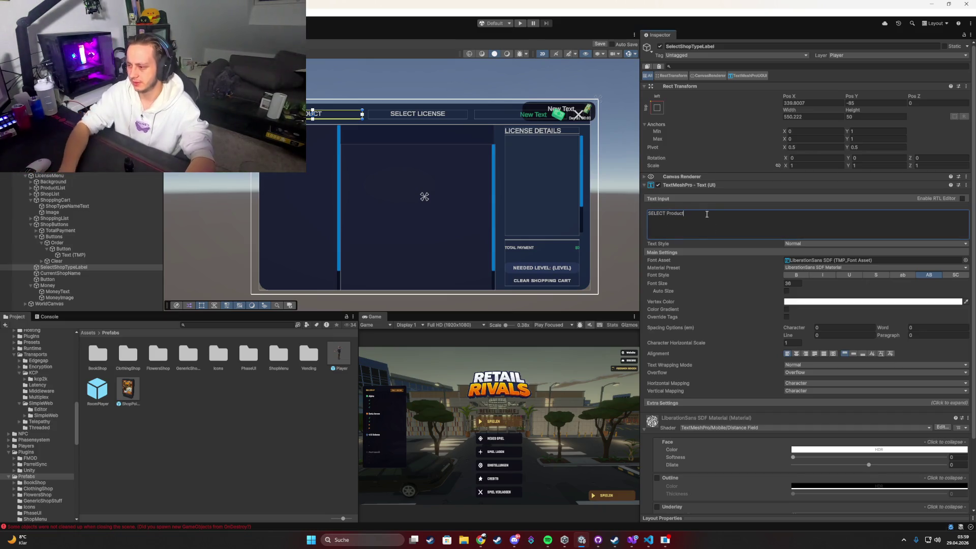
key("ctrl+a")
key("BackSpace")
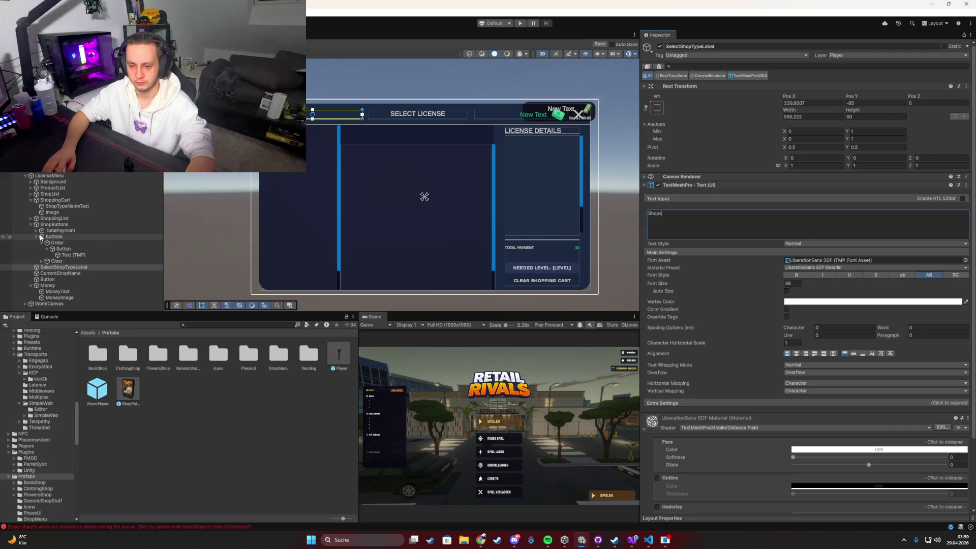
left_click(40, 237)
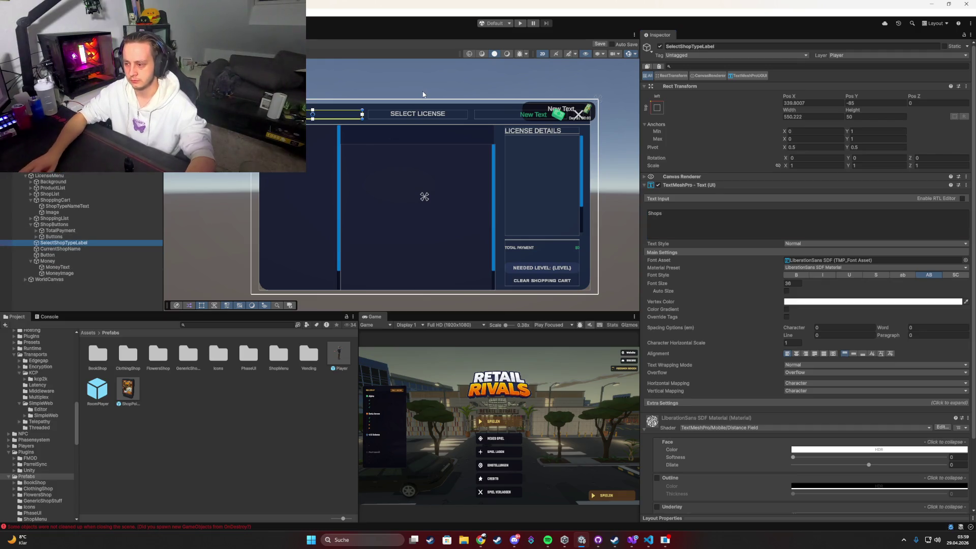
left_click(542, 281)
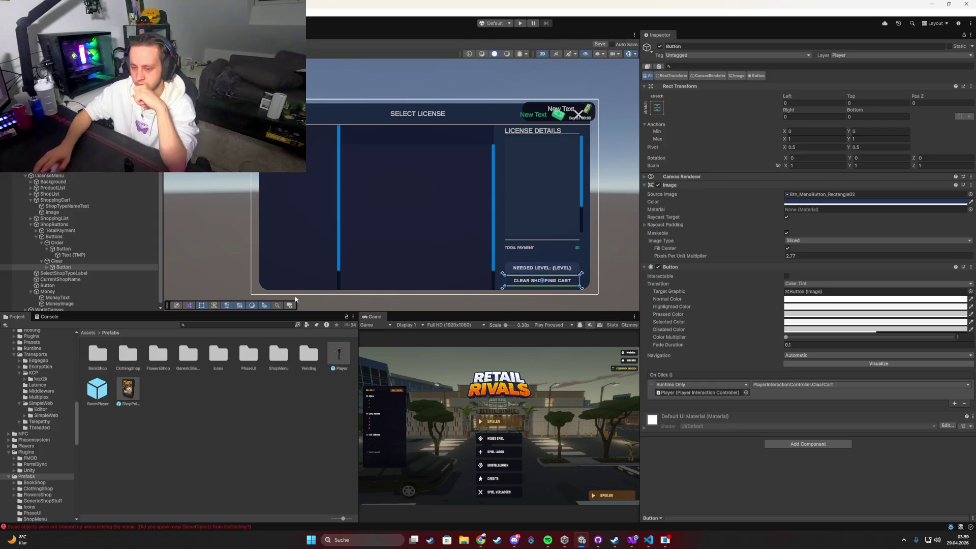
Delete the Clear Shopping Cart button object.
left_click(81, 261)
key("Delete")
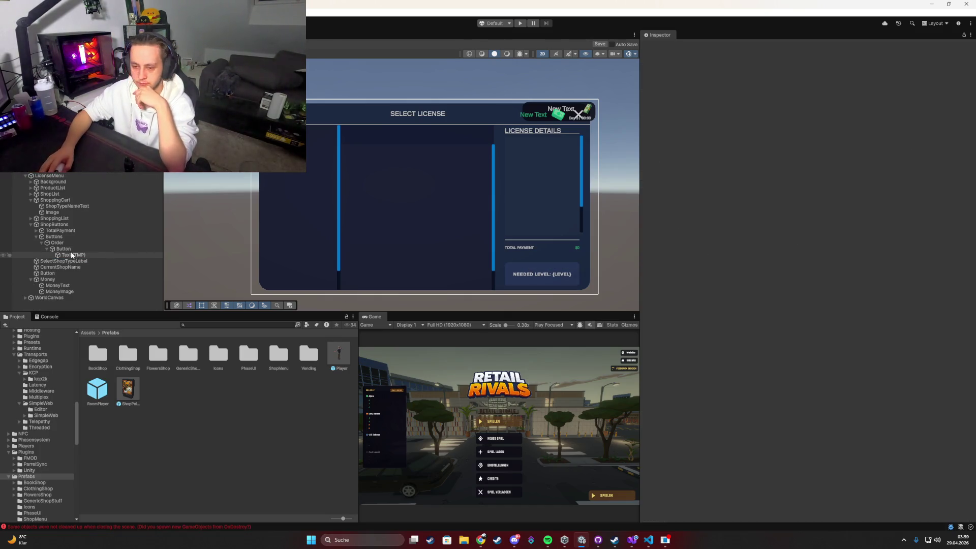
left_click(77, 249)
left_click(530, 264)
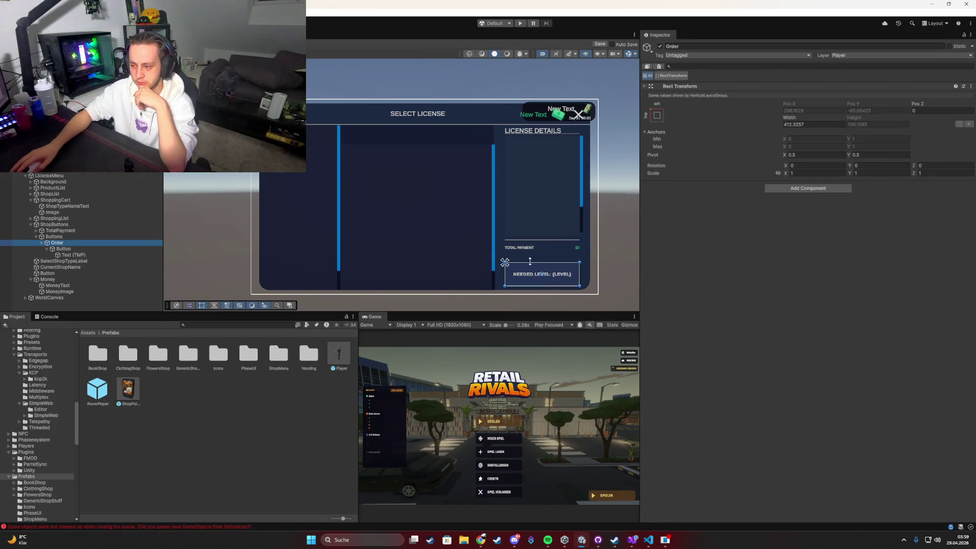
Try resizing the Buttons group and Order container in the Scene view, undoing the change.
left_click(70, 237)
left_click_drag(523, 263, 524, 269)
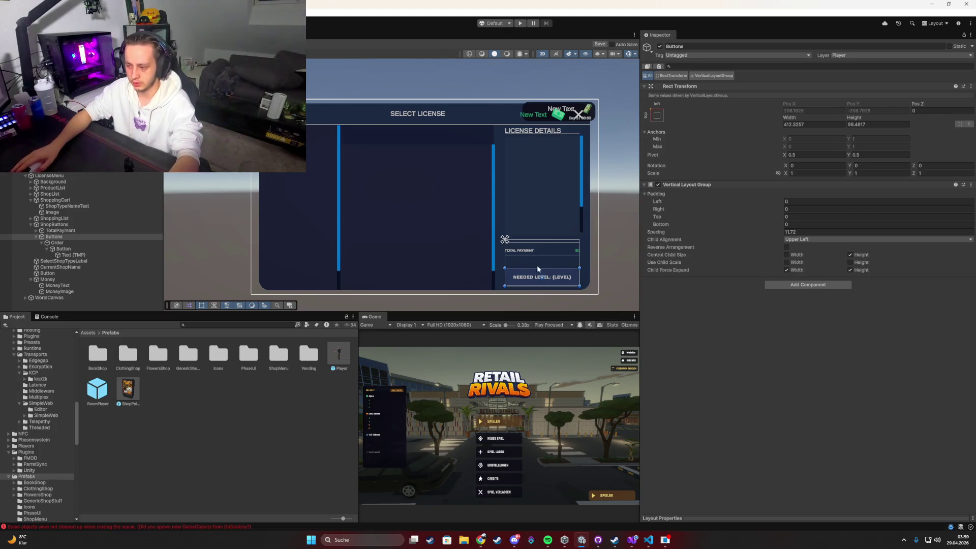
left_click_drag(535, 267, 535, 272)
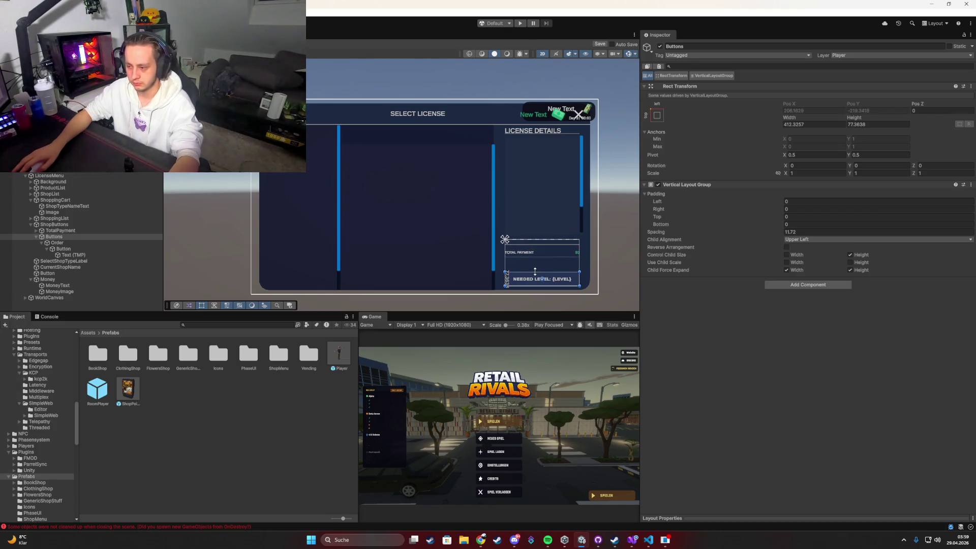
key("ctrl+z")
key("ctrl+z")
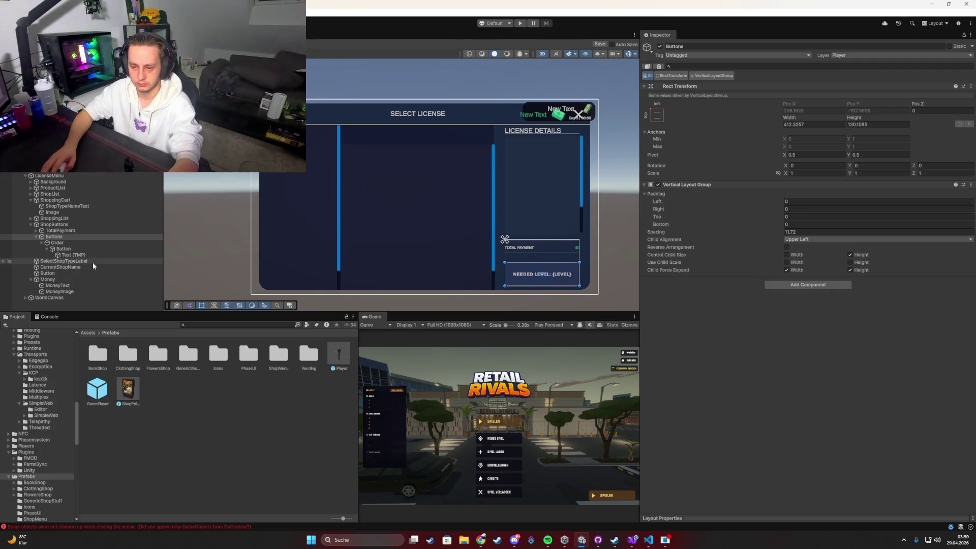
left_click(62, 249)
left_click(120, 243)
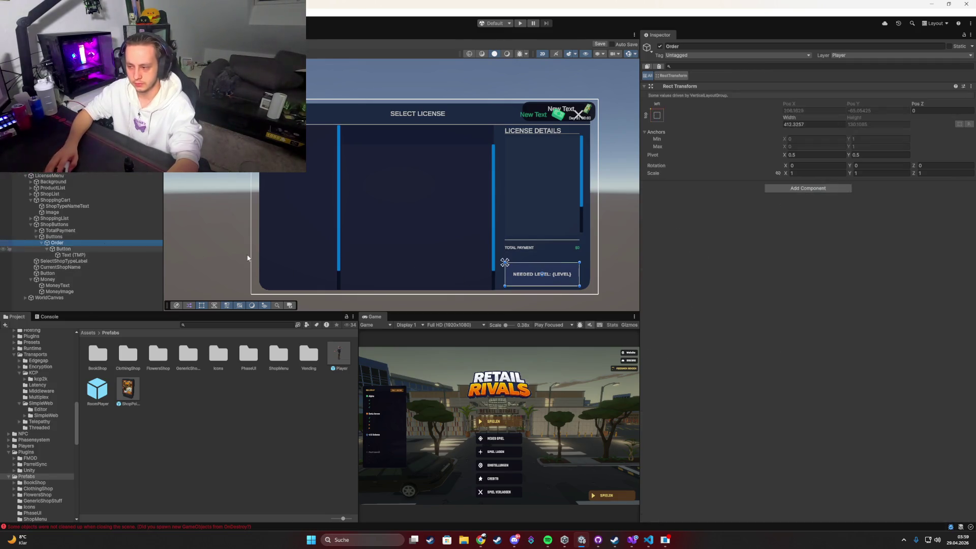
mouse_move(542, 263)
left_mouse_down()
mouse_move(542, 272)
mouse_move(519, 273)
left_mouse_up()
left_click(64, 249)
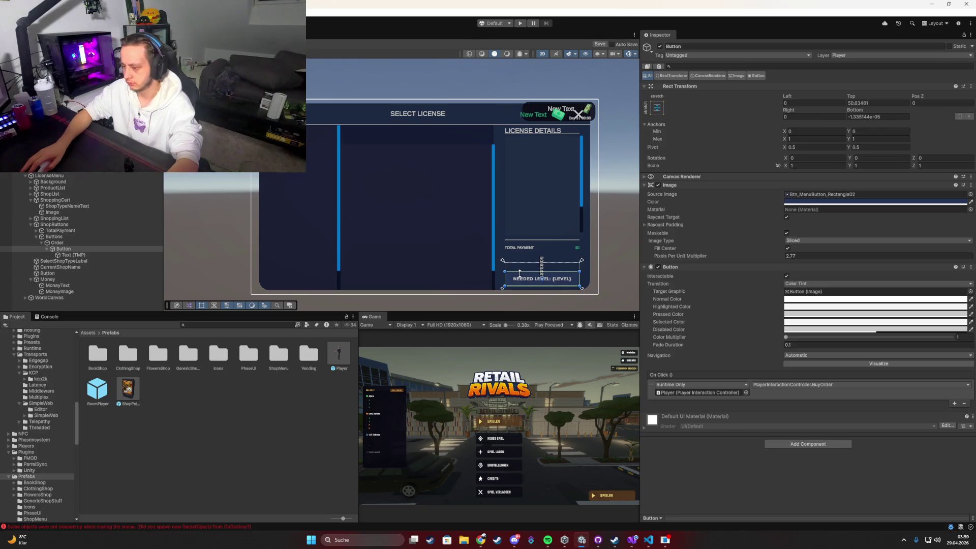
left_click(590, 256)
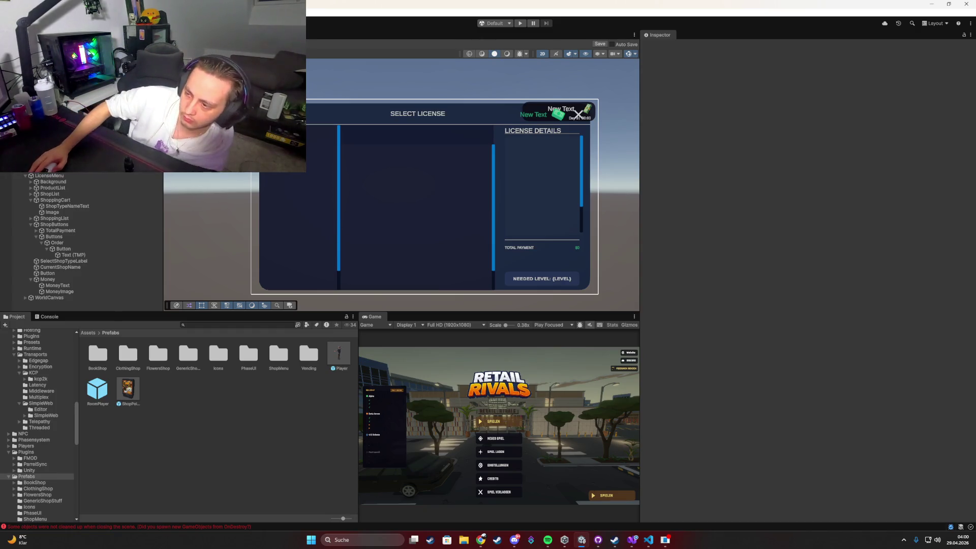
left_click(432, 167)
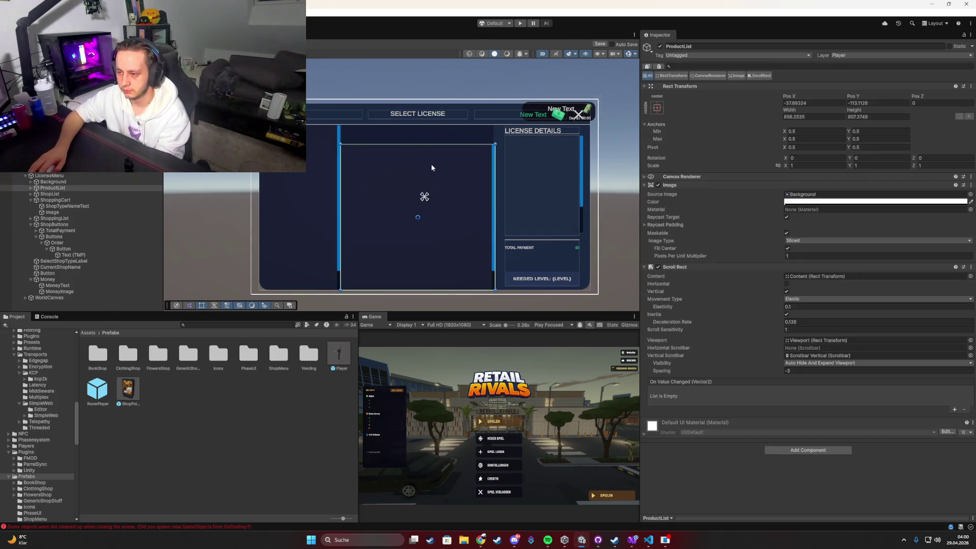
Make ProductList taller and rename it LicenseList.
left_click_drag(415, 144, 416, 126)
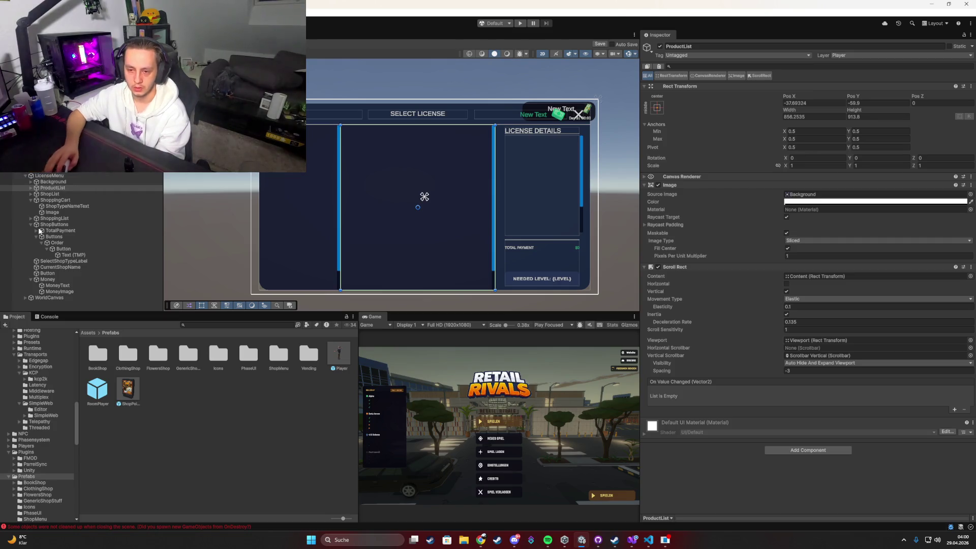
left_click(81, 188)
key("Right")
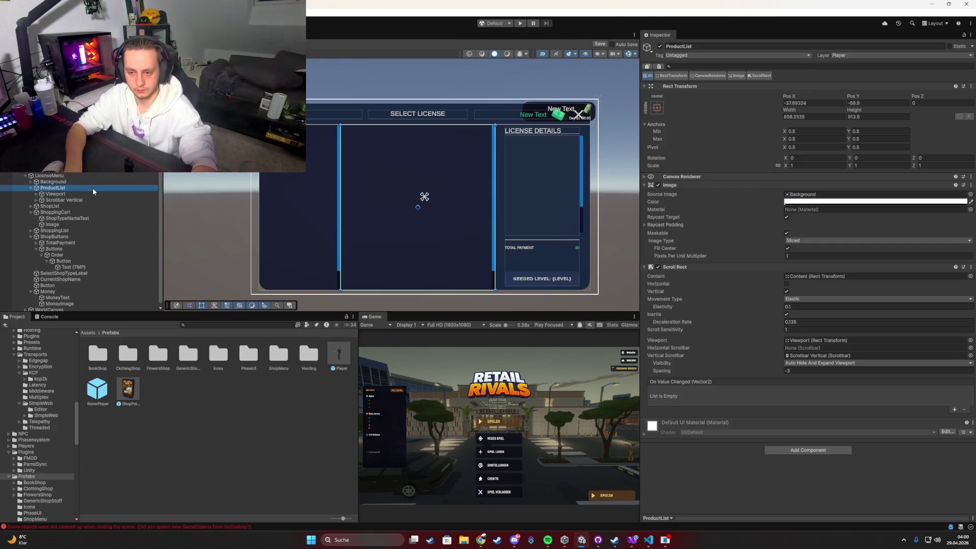
key("F2")
type("Lice")
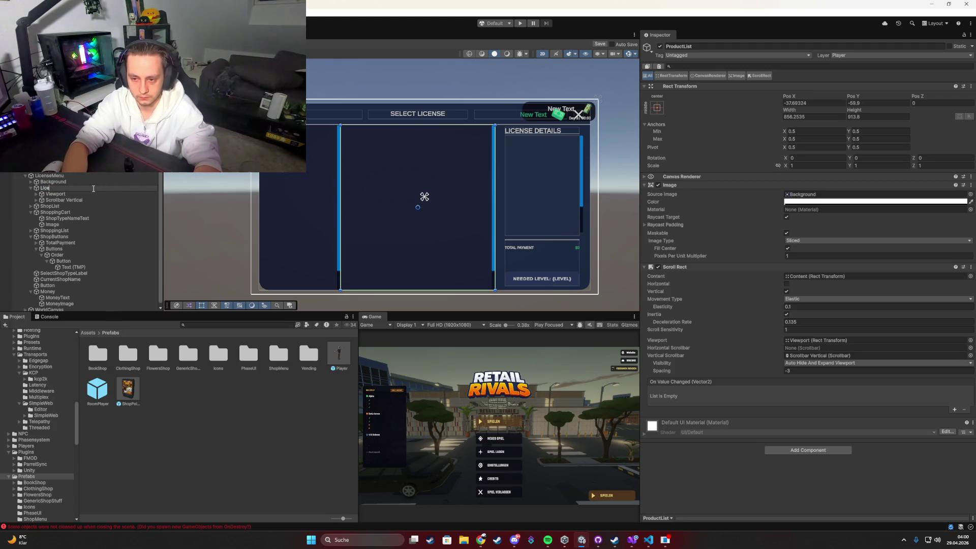
type("nseList")
key("Return")
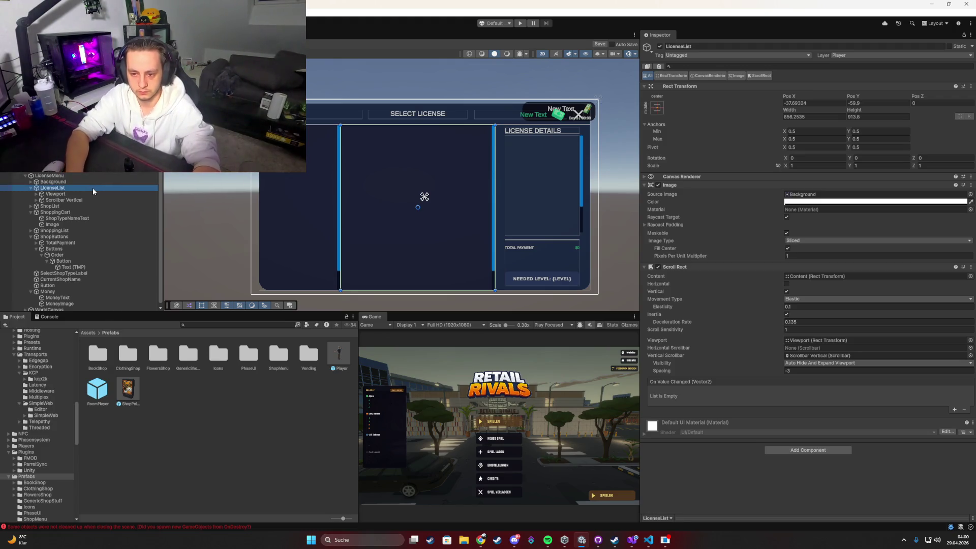
Replace Content's Grid Layout Group with a Vertical Layout Group.
key("Down")
key("Down")
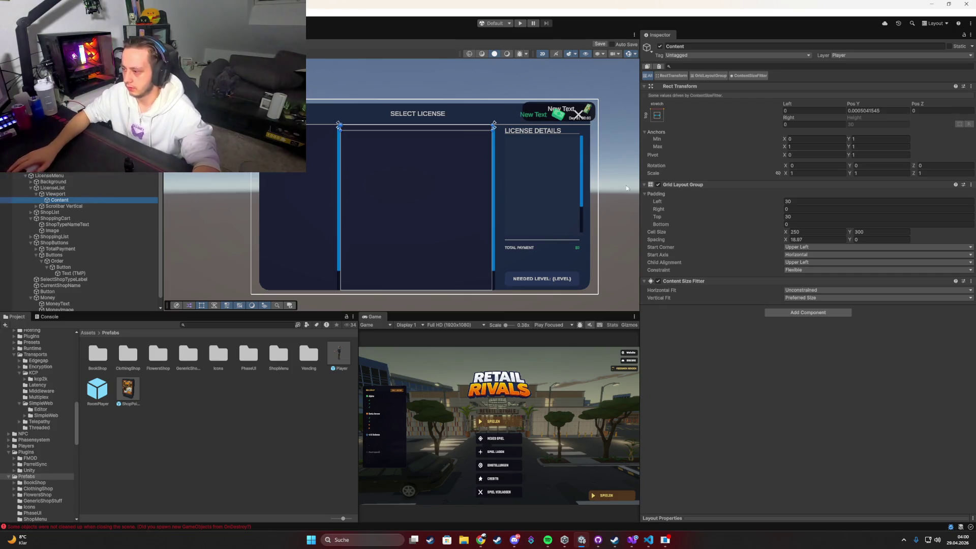
left_click(971, 184)
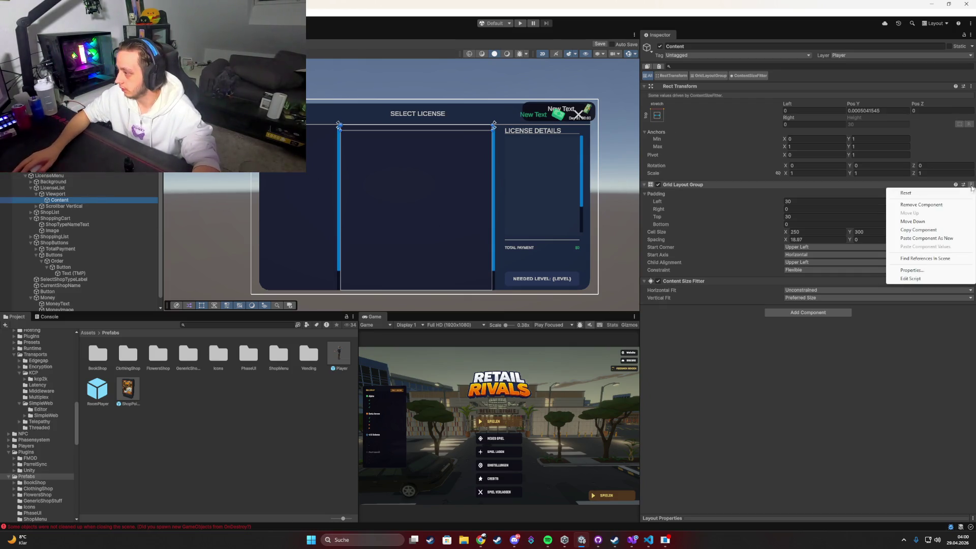
left_click(921, 204)
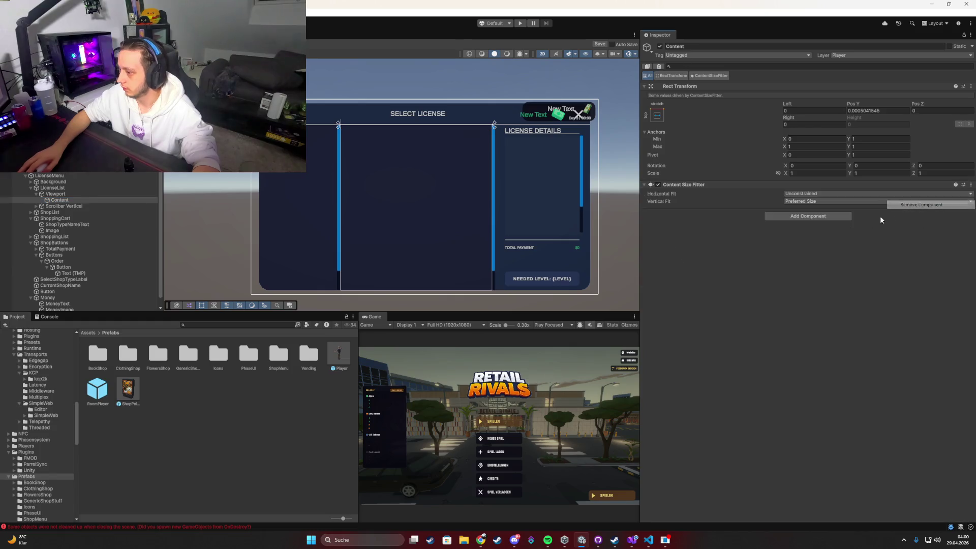
left_click(807, 216)
type("vert")
left_click(803, 242)
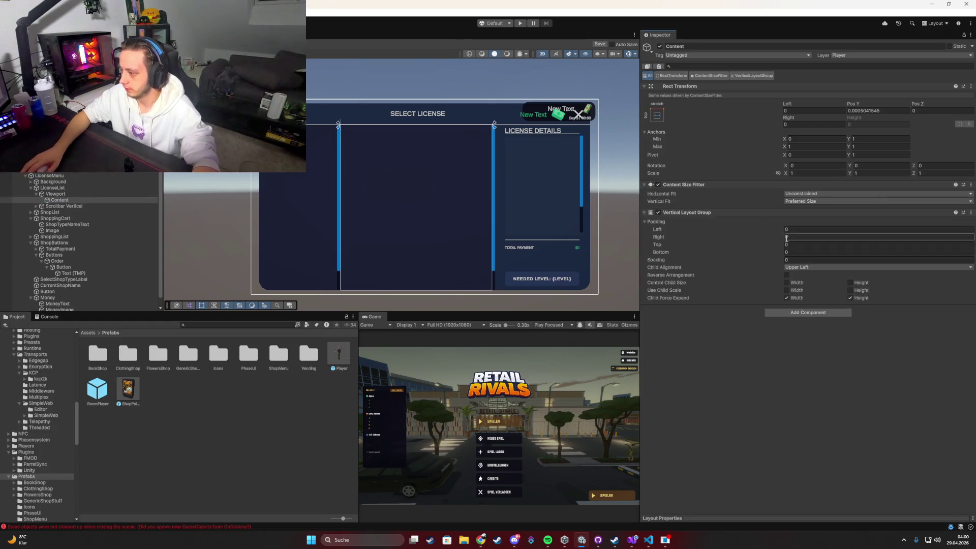
right_click(56, 201)
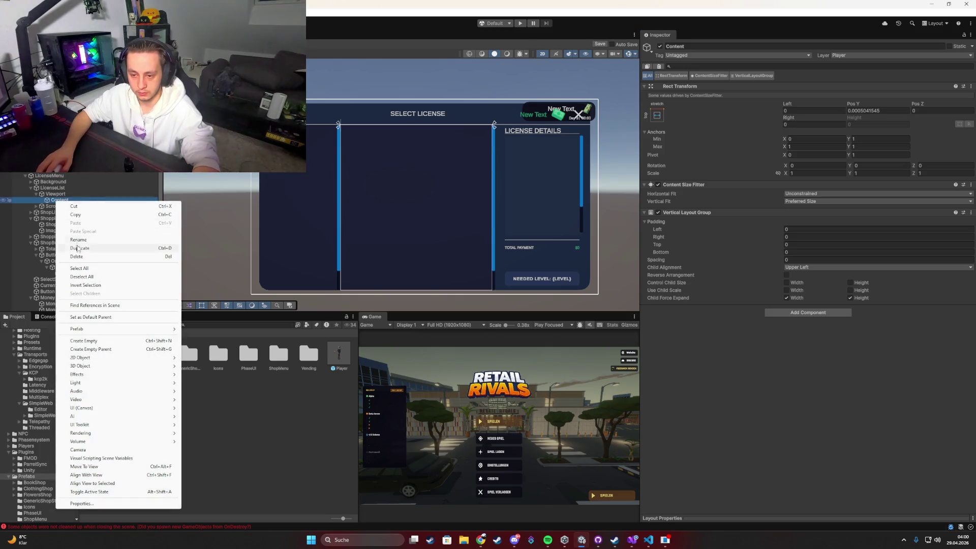
Create an empty LicensePrefab child under Content with an Image inside it.
left_click(89, 342)
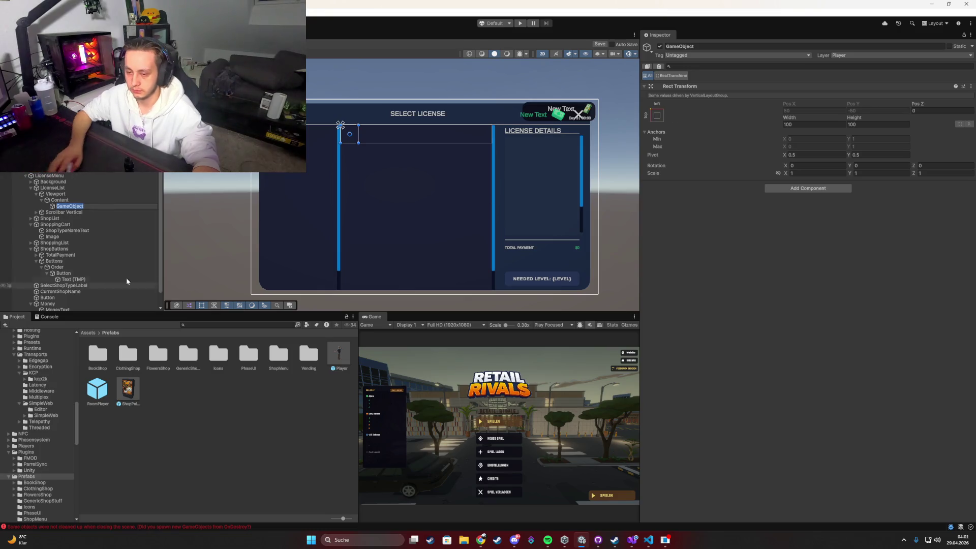
type("LicenseP")
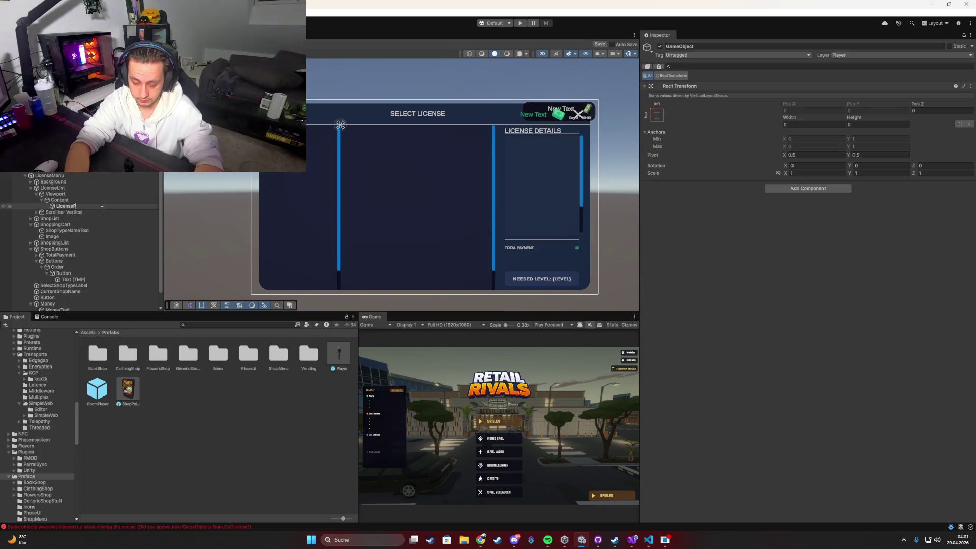
type("refab")
key("Return")
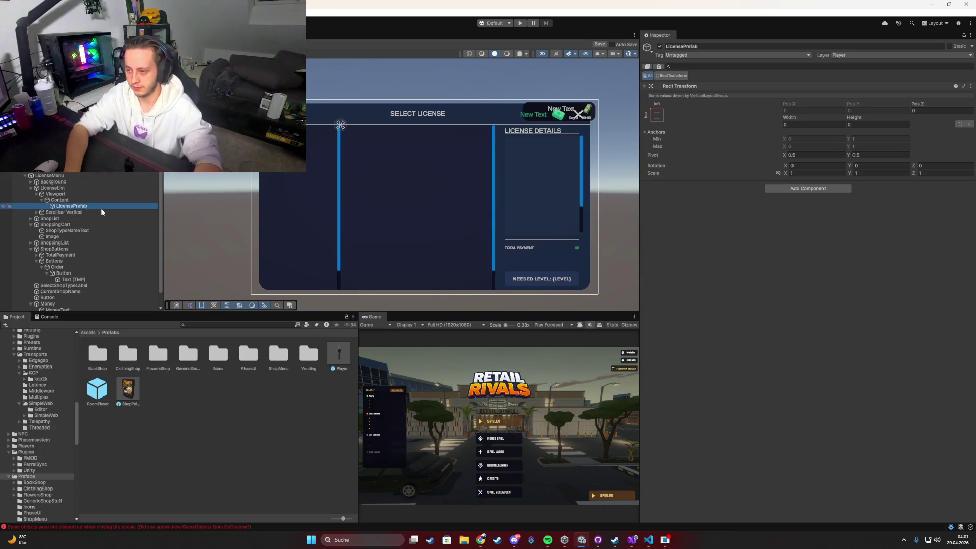
right_click(72, 207)
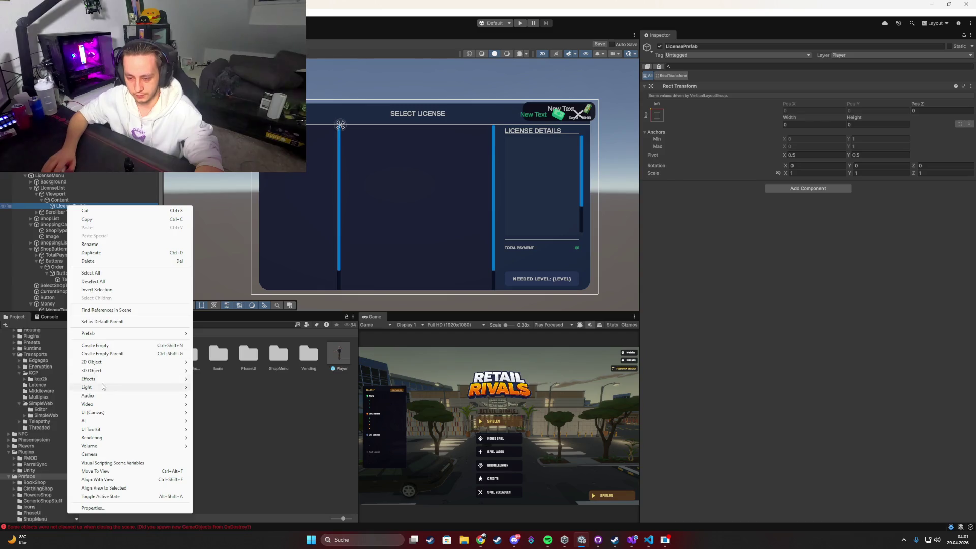
mouse_move(97, 388)
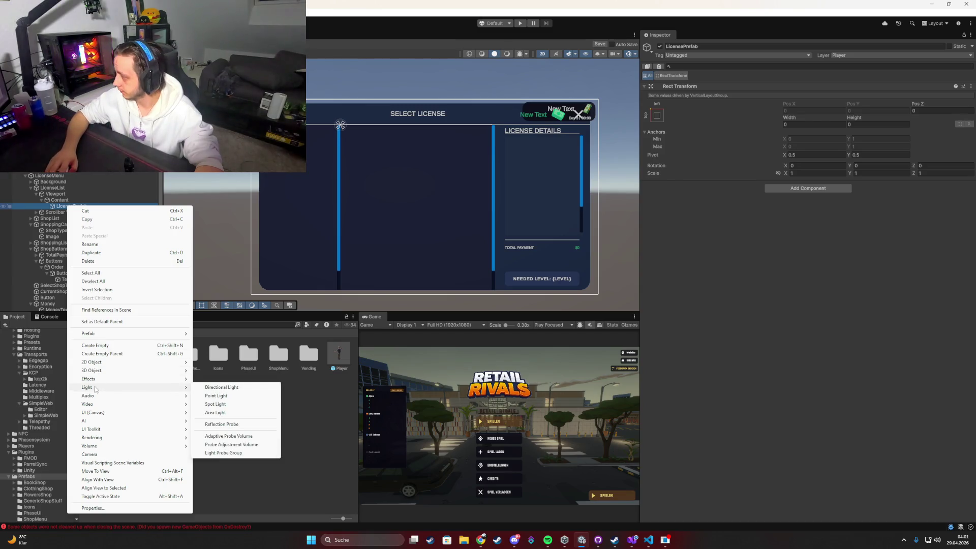
mouse_move(95, 413)
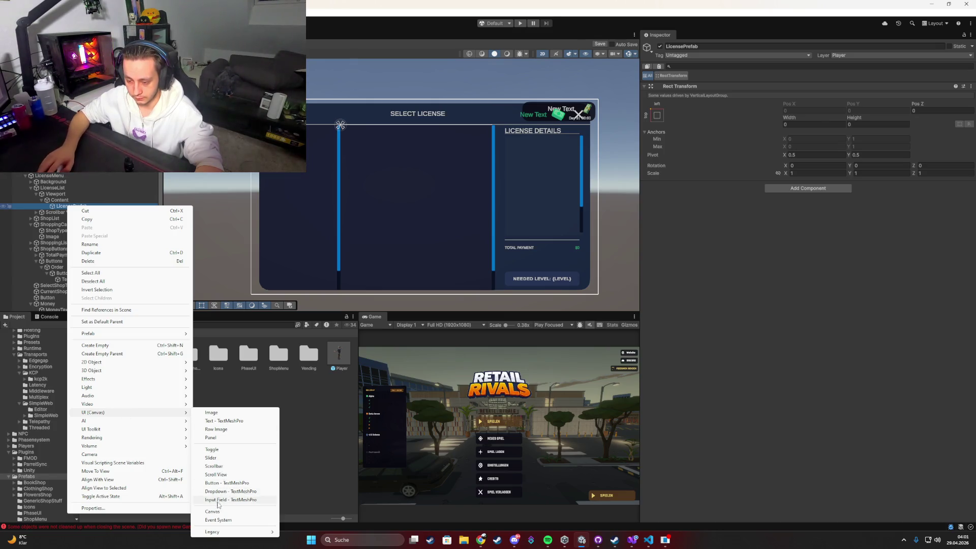
left_click(208, 413)
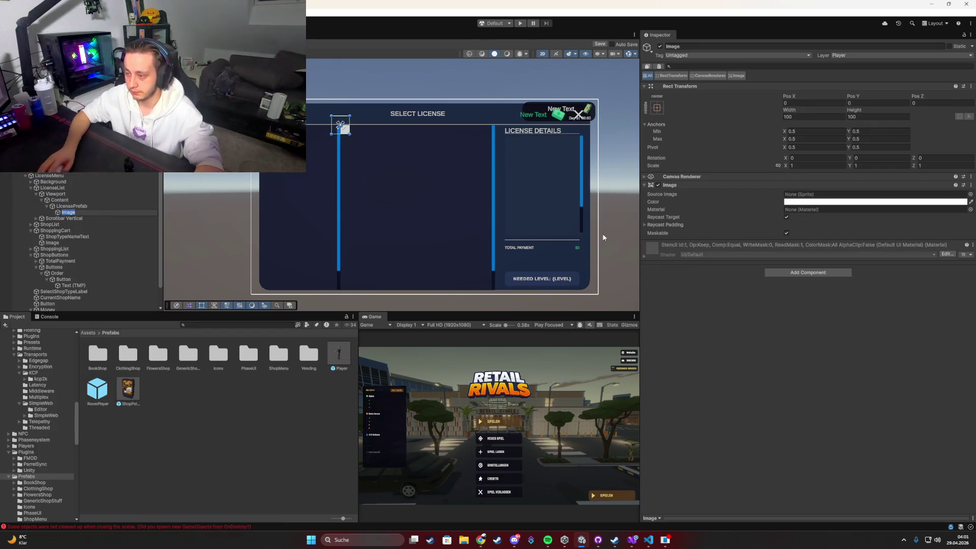
left_click(657, 108)
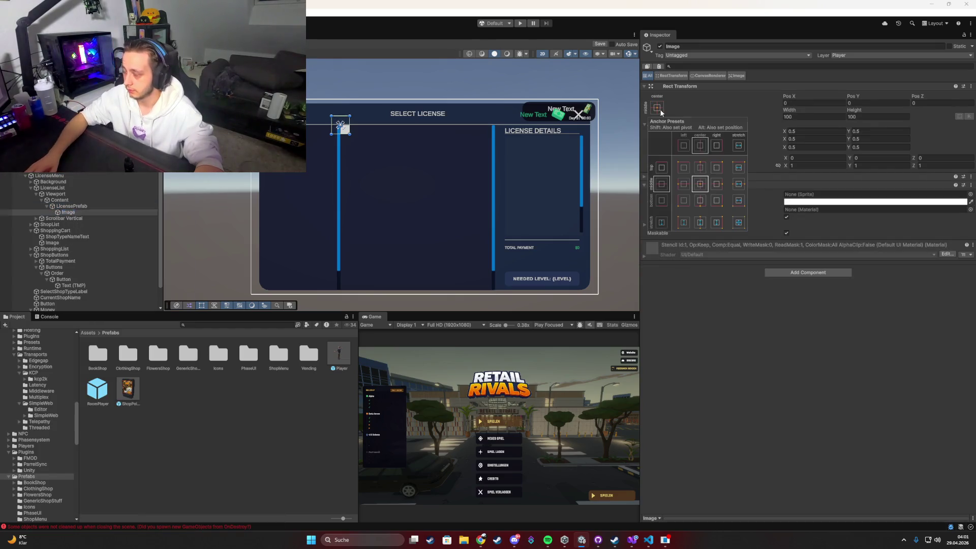
Set Content's Content Size Fitter to Preferred Size so it grows with its entries.
left_click(74, 206)
key("Up")
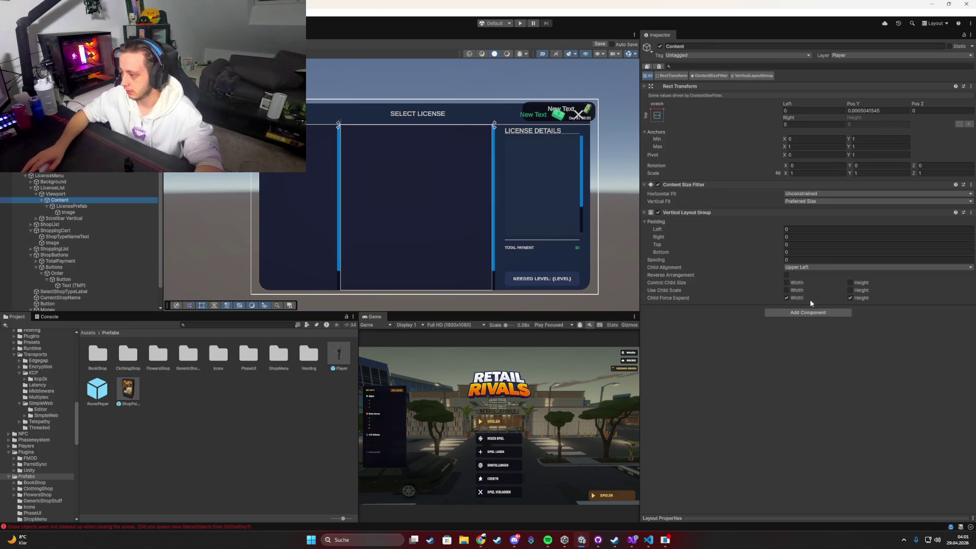
left_click(658, 184)
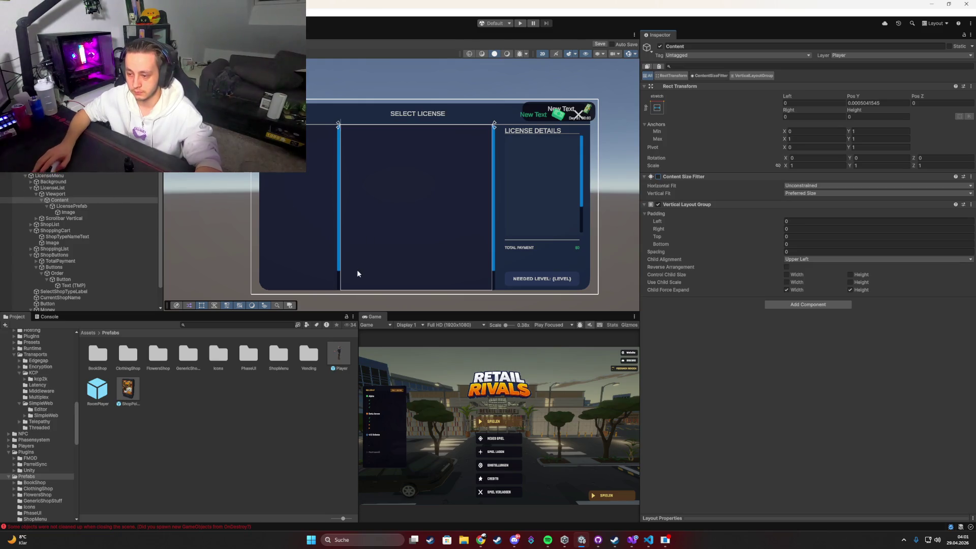
left_click(65, 210)
left_click(62, 201)
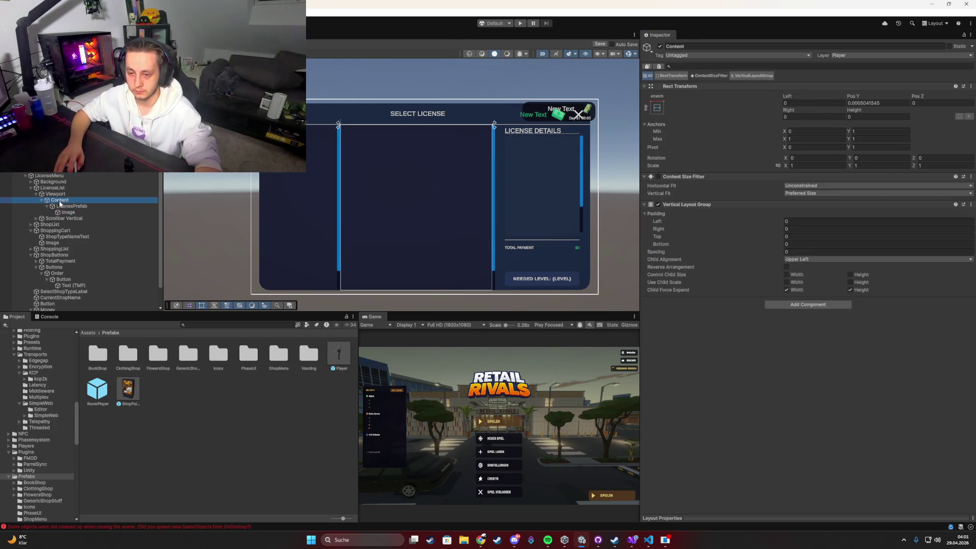
left_click(658, 176)
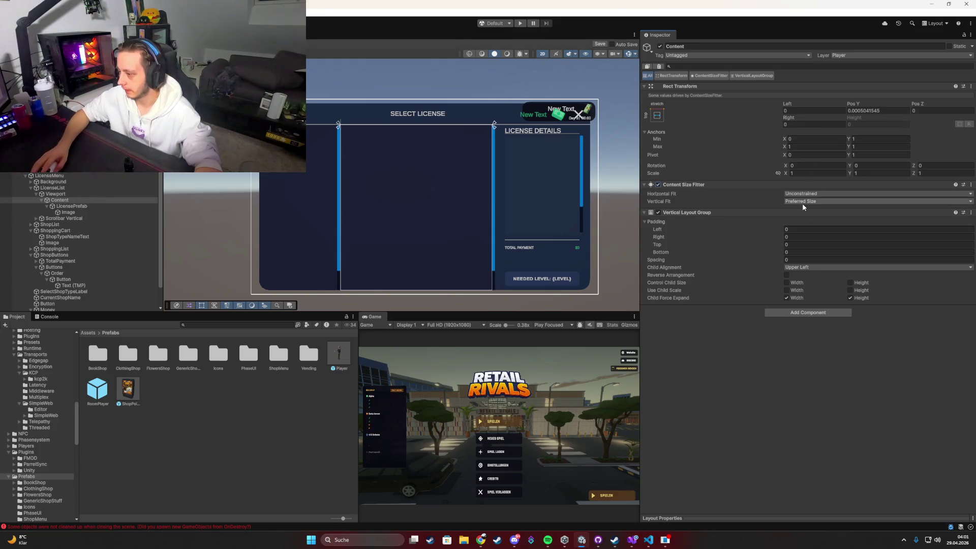
Size LicensePrefab to 100, then stretch it to full list width and about 152 tall.
left_click(71, 206)
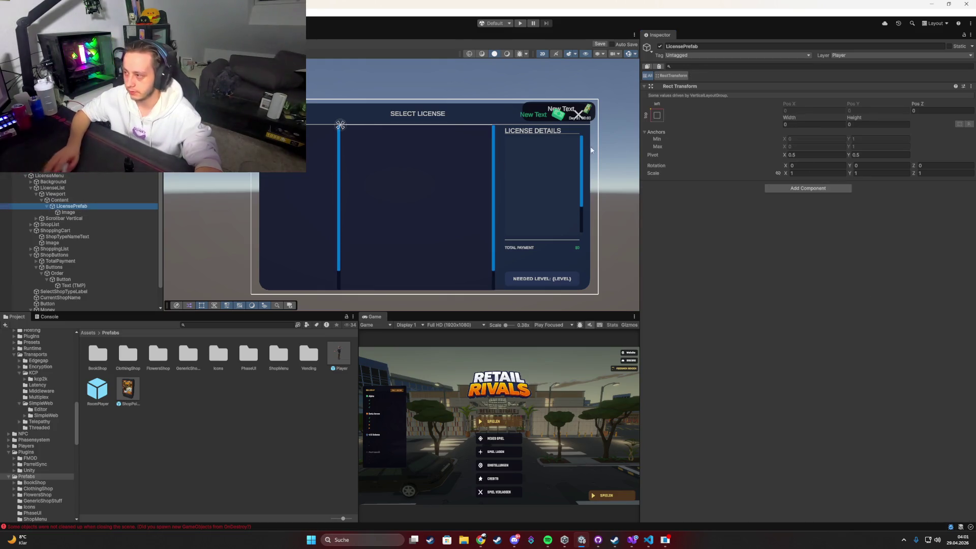
left_click(797, 123)
type("100")
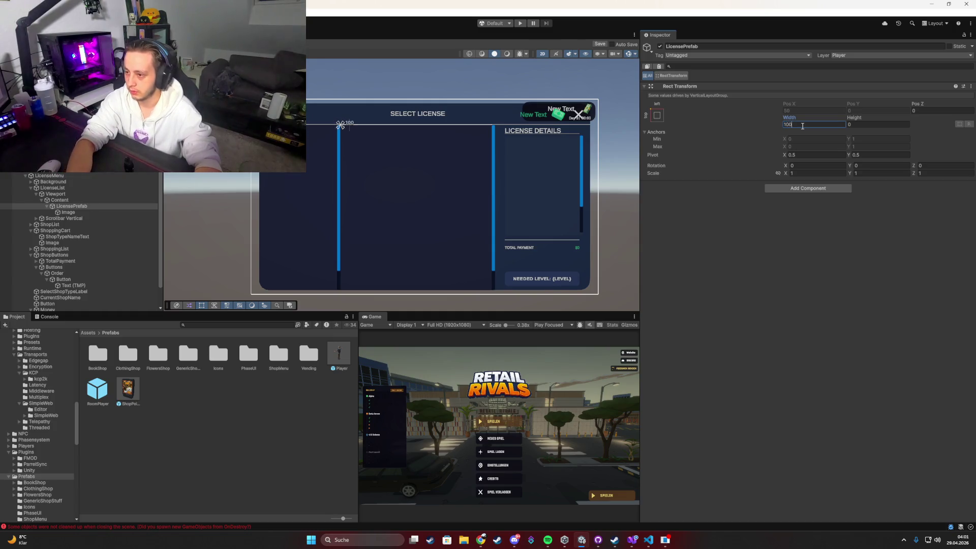
type("100")
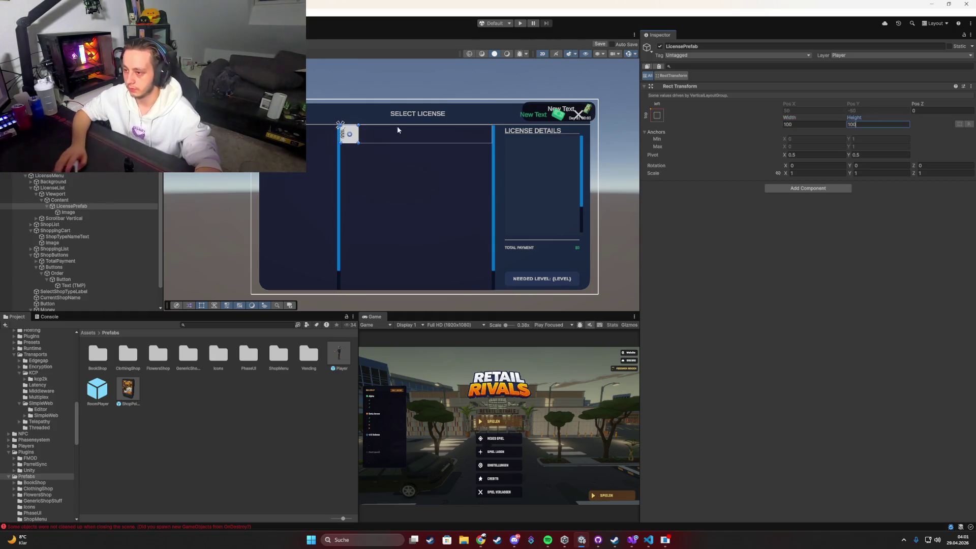
left_click_drag(358, 133, 493, 134)
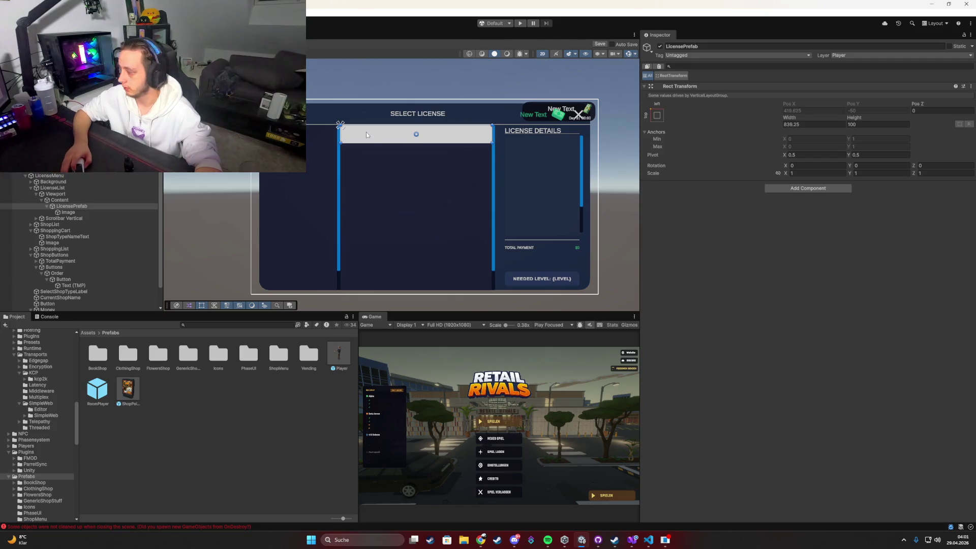
scroll(372, 121, "up", 1)
scroll(373, 122, "up", 2)
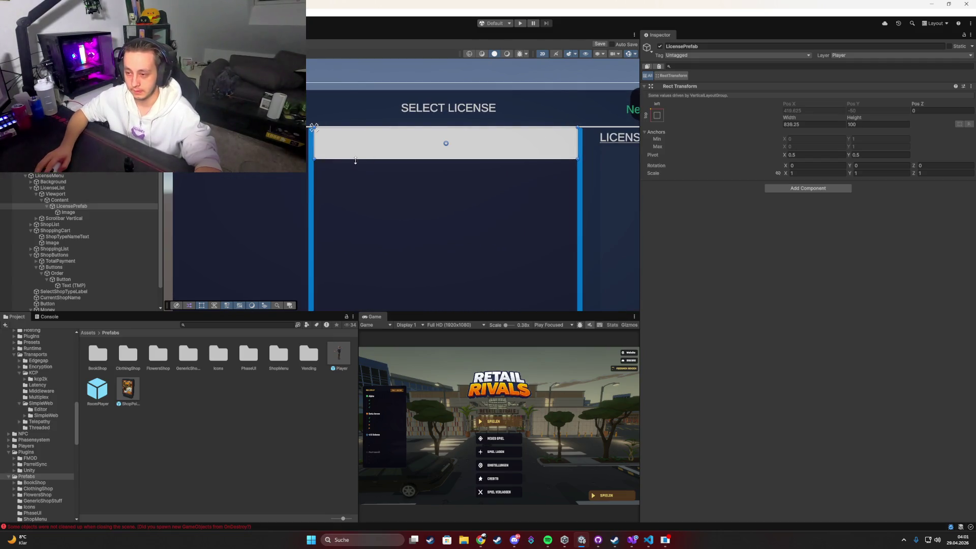
left_click_drag(355, 161, 359, 177)
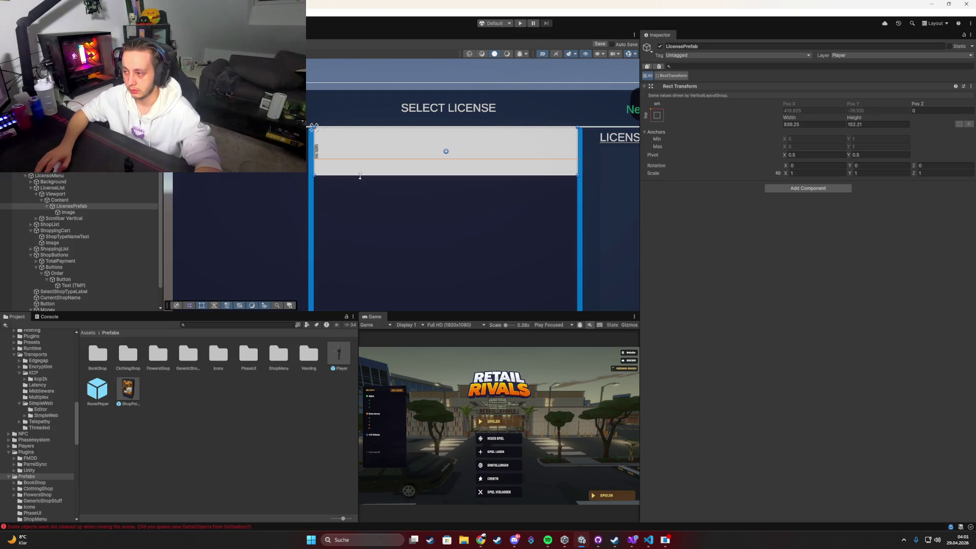
left_click(92, 199)
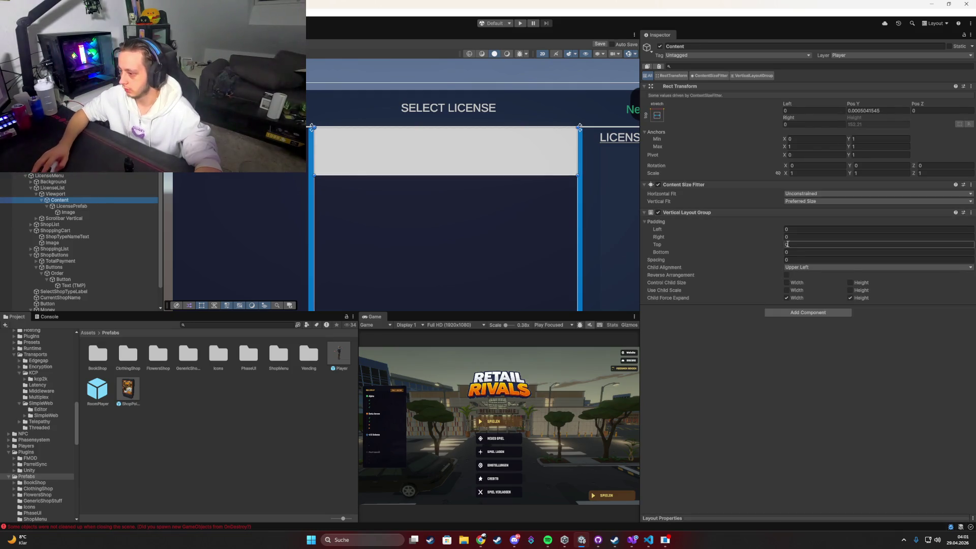
Set the Vertical Layout Group's top, left and bottom padding to 25.
left_click(786, 244)
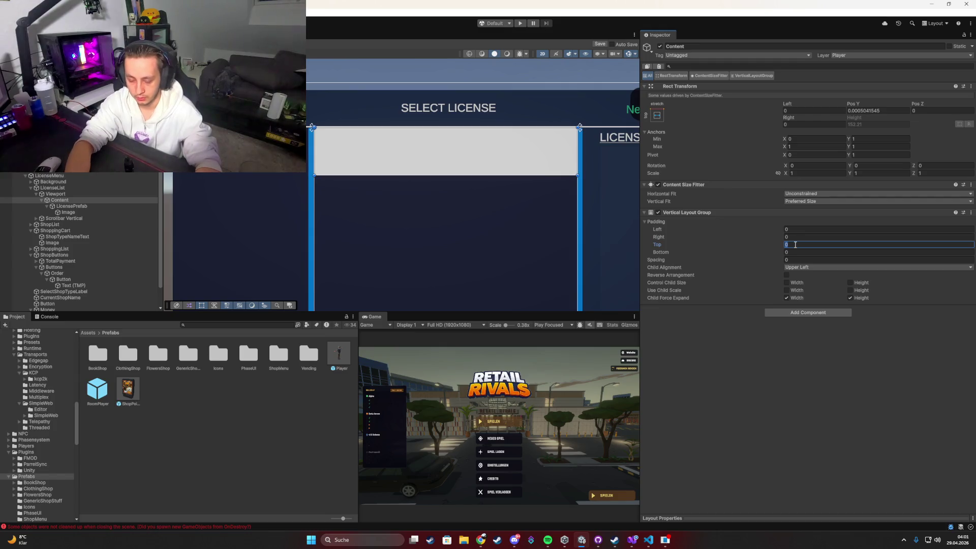
type("25")
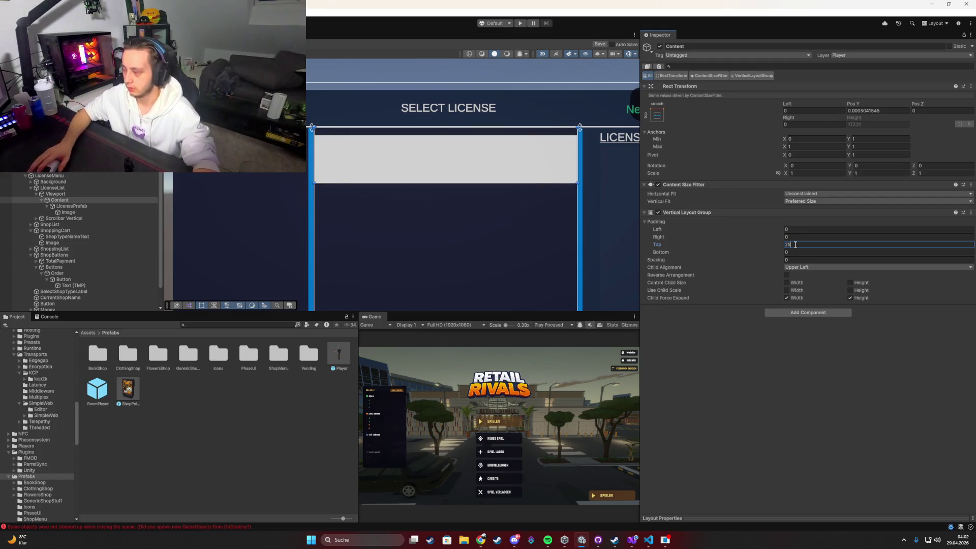
left_click(796, 236)
type("25")
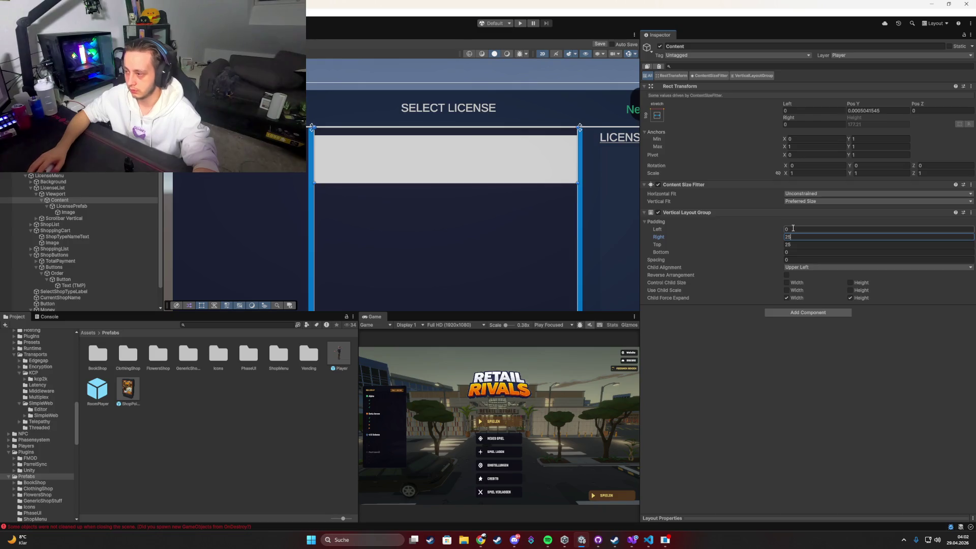
left_click(801, 229)
type("25")
left_click(798, 252)
type("25")
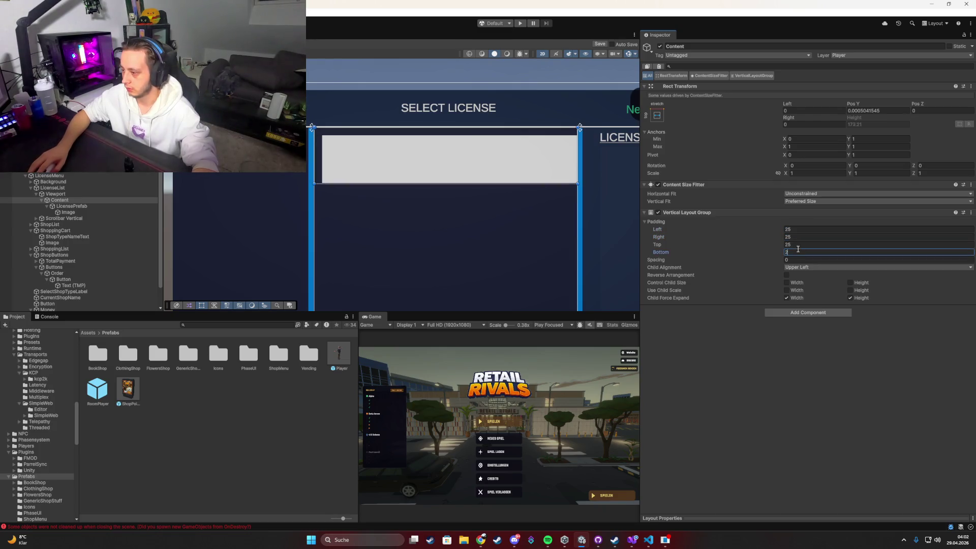
key("Return")
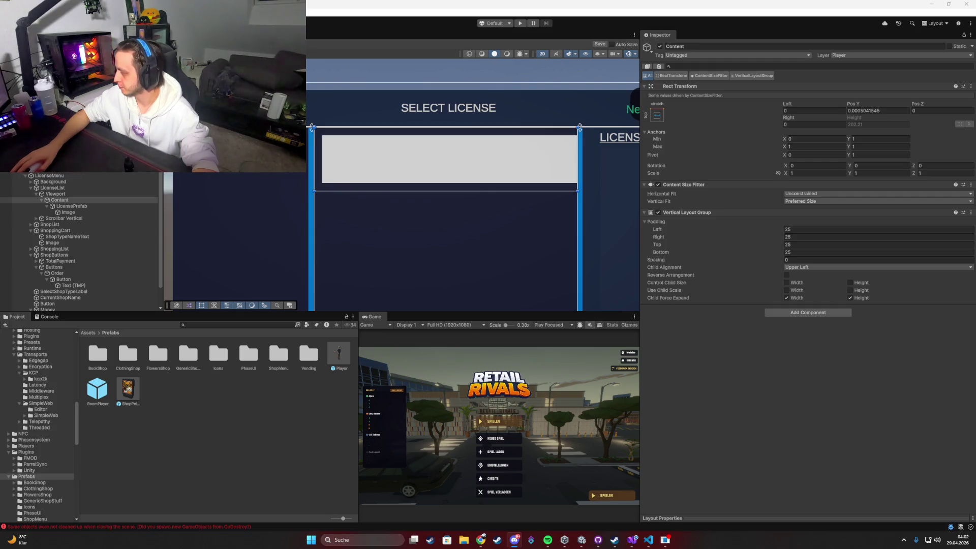
Set left padding 0, right padding 10, and Child Alignment to Middle Center.
left_click(798, 237)
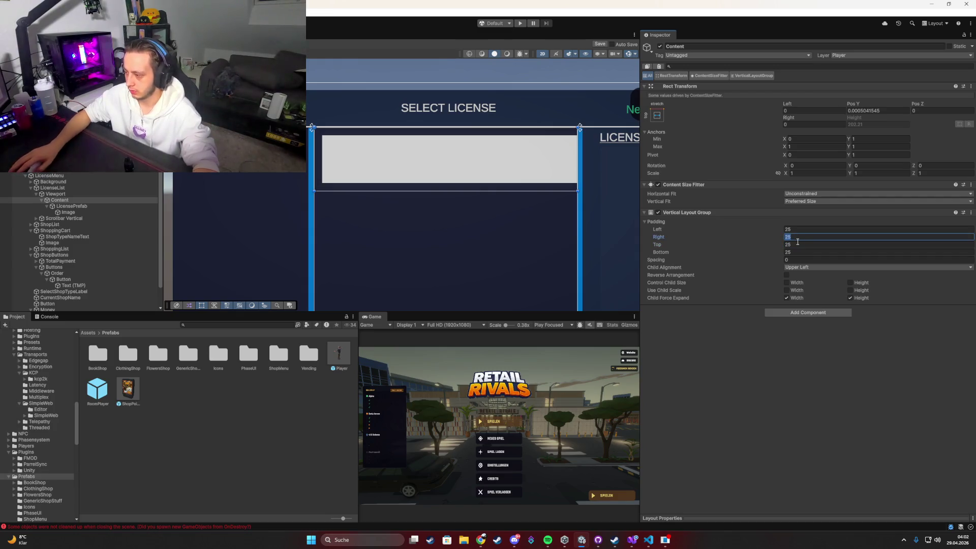
left_click(794, 230)
type("0")
key("Tab")
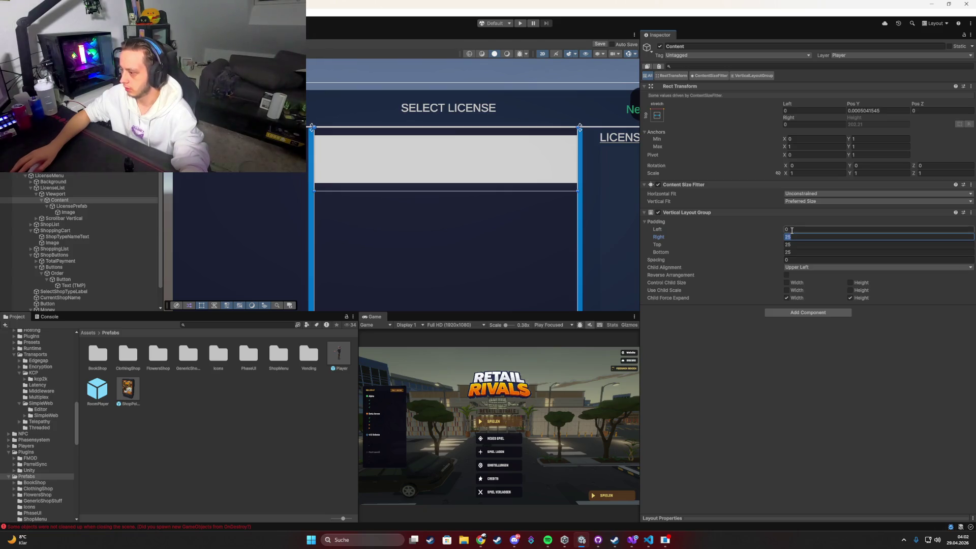
type("10")
left_click(789, 229)
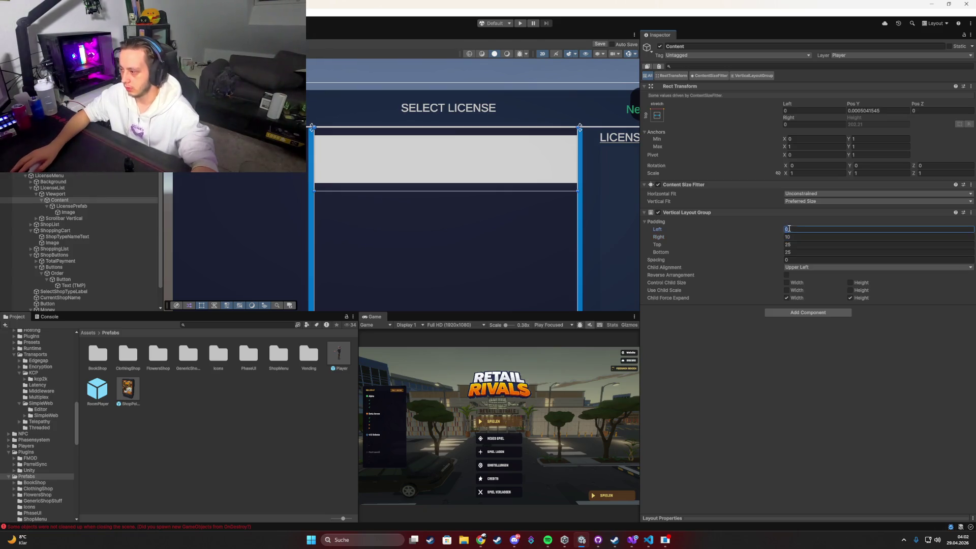
left_click(792, 268)
left_click(811, 310)
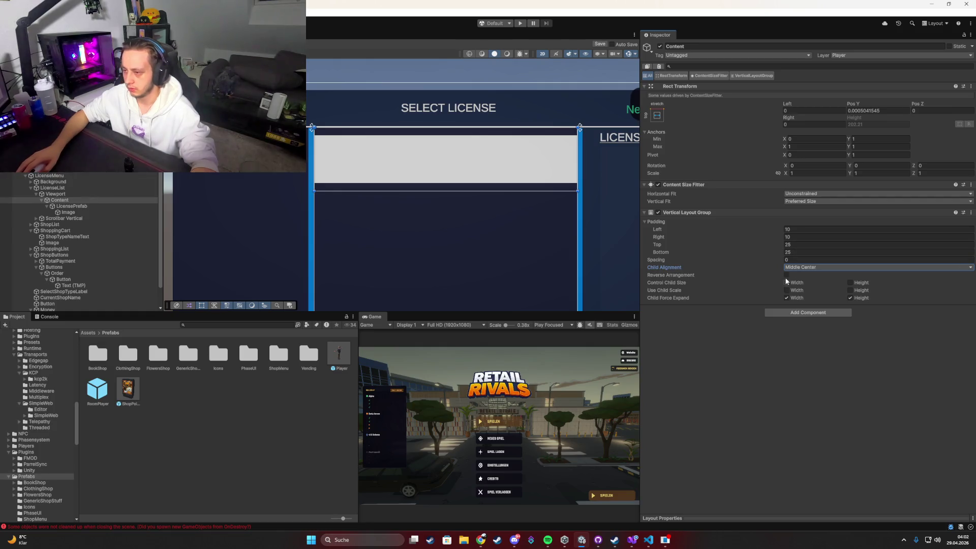
Try right padding 100 and left padding 10, and adjust the entry spacing.
left_click_drag(660, 231, 781, 241)
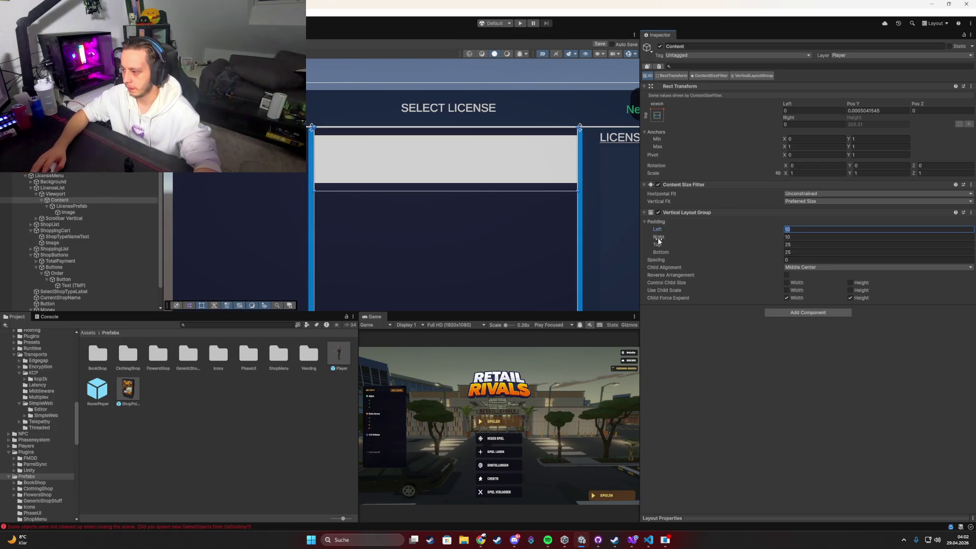
left_click_drag(659, 239, 718, 245)
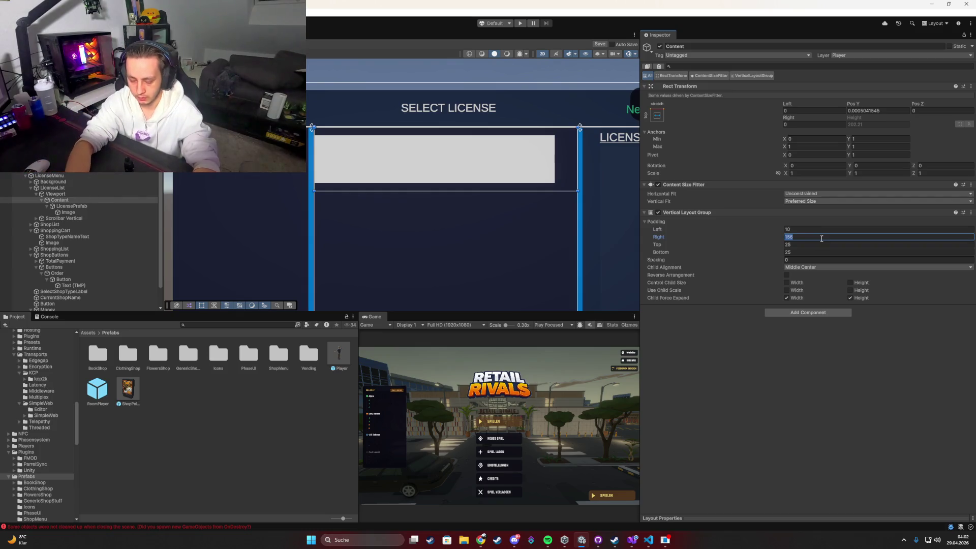
type("25")
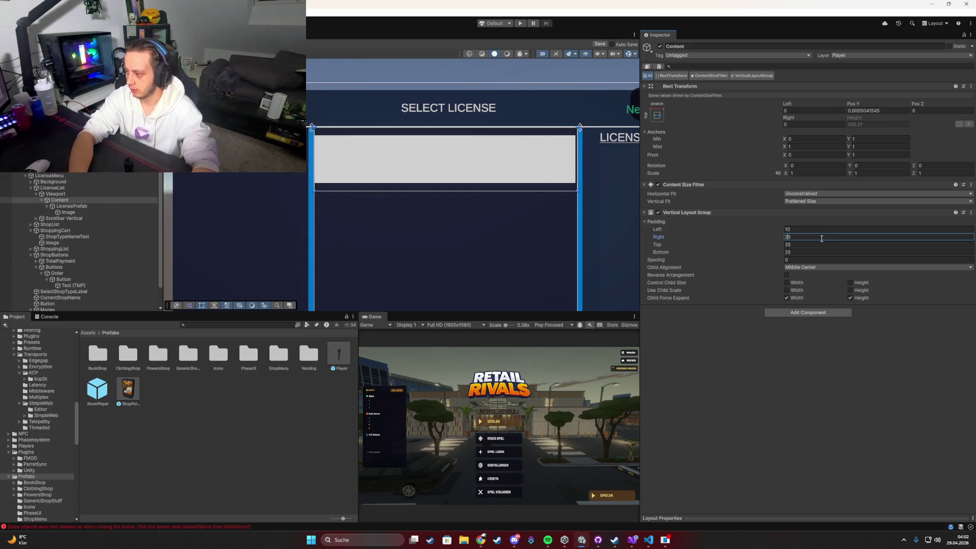
type("1")
key("Delete")
key("Delete")
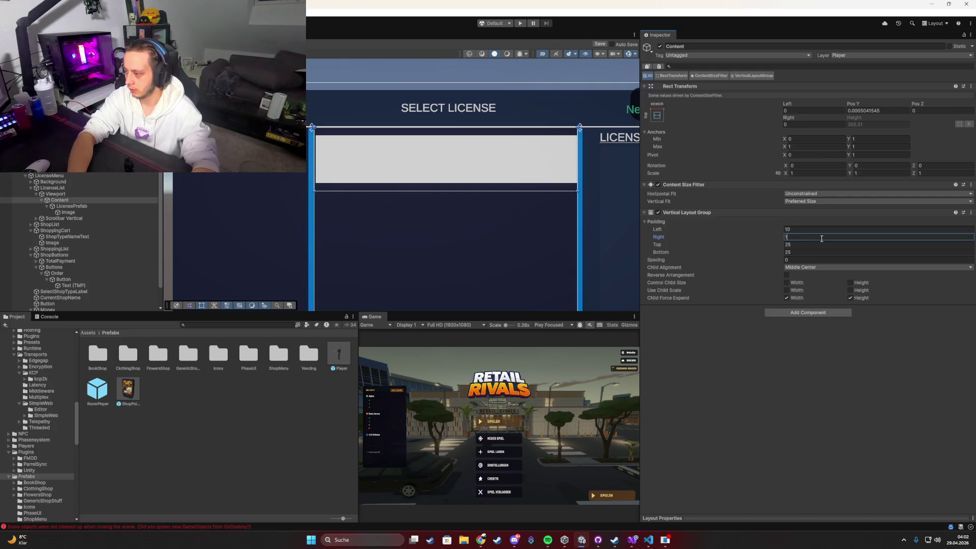
type("00")
left_click(804, 230)
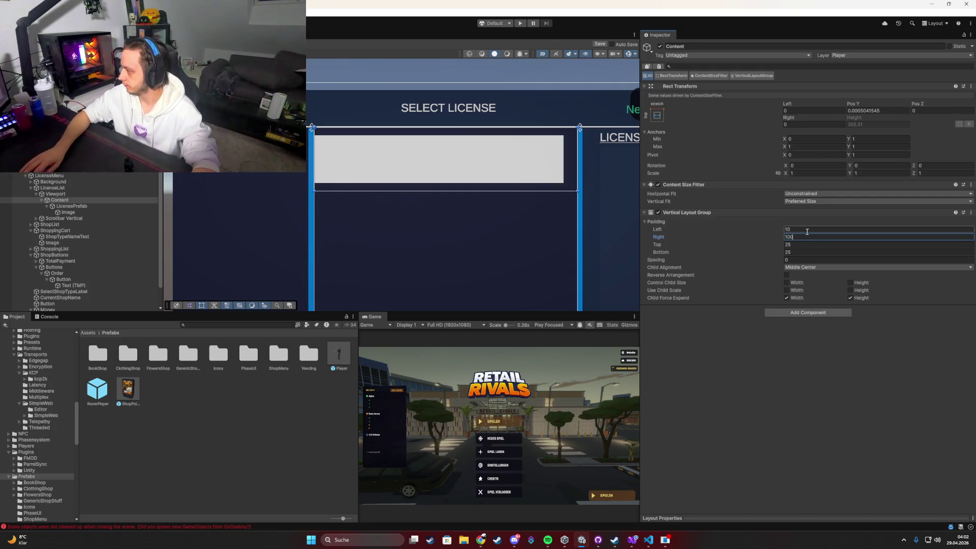
type("10")
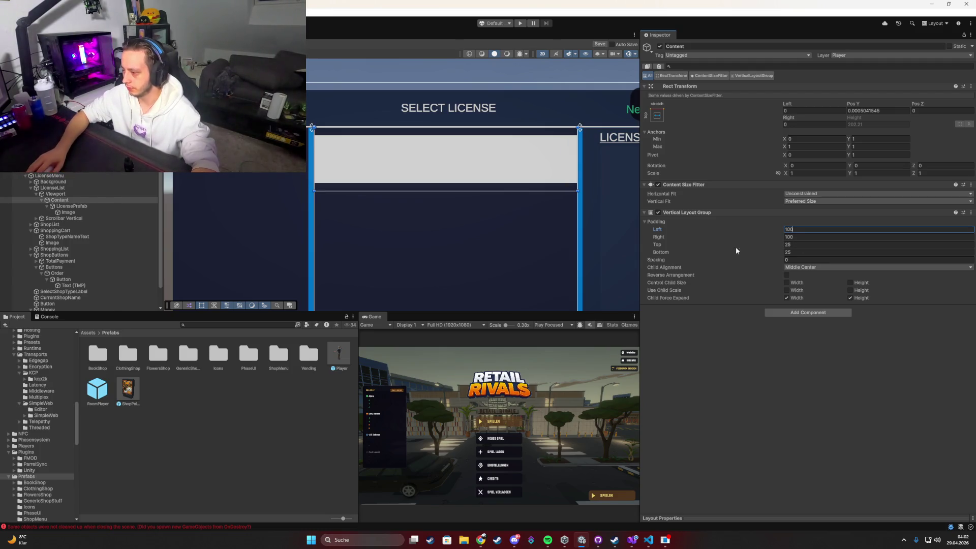
left_click_drag(673, 262, 689, 261)
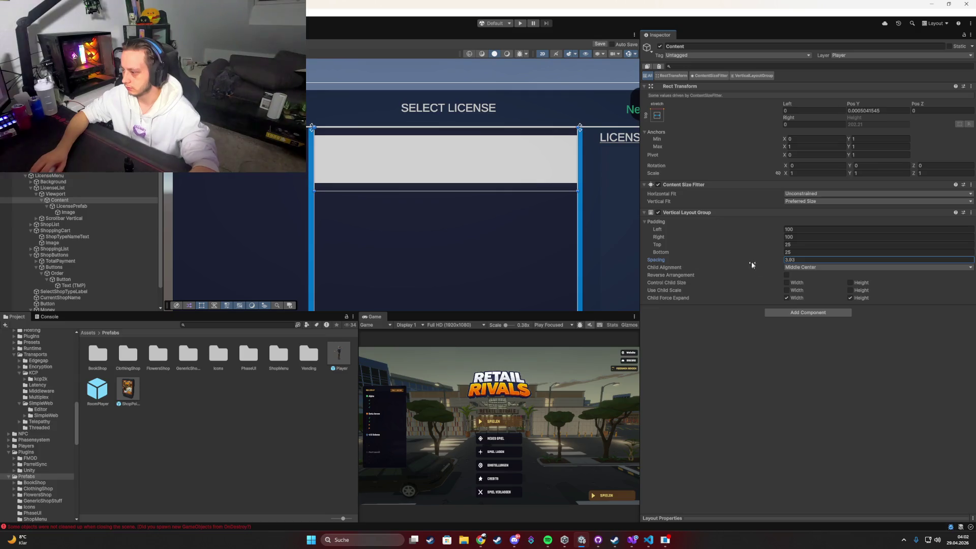
left_click(796, 230)
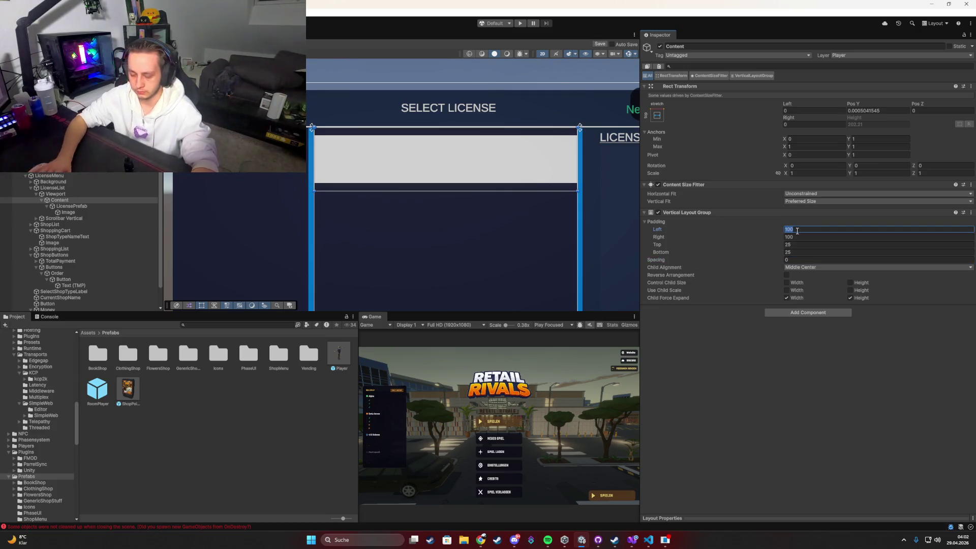
Reset the left and right padding to 0 after checking the LicensePrefab size.
left_click(71, 206)
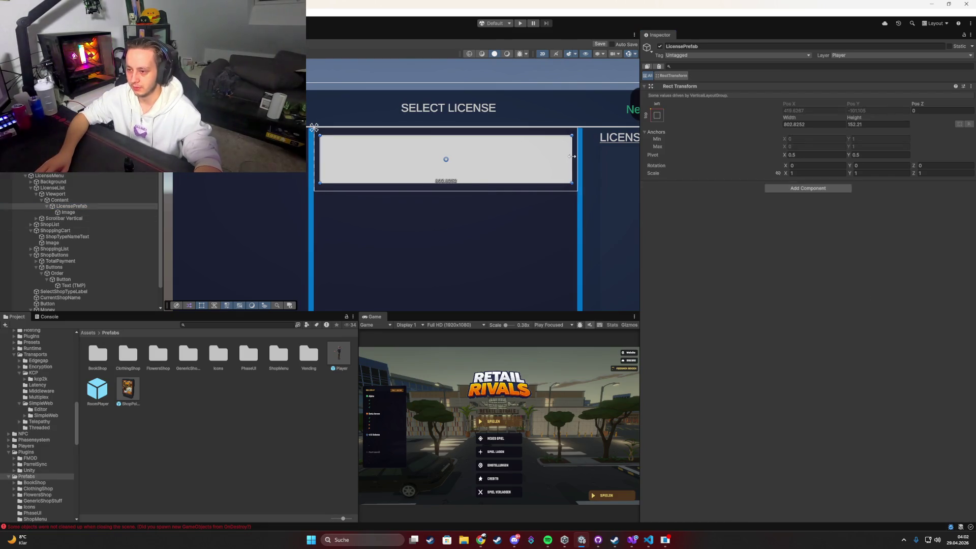
left_click(59, 200)
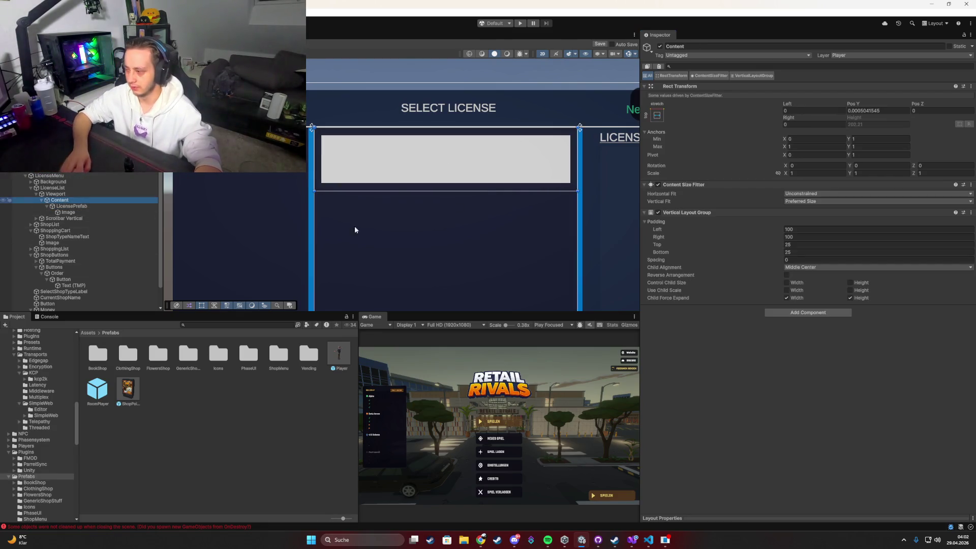
left_click(796, 228)
type("0")
left_click(797, 236)
type("0")
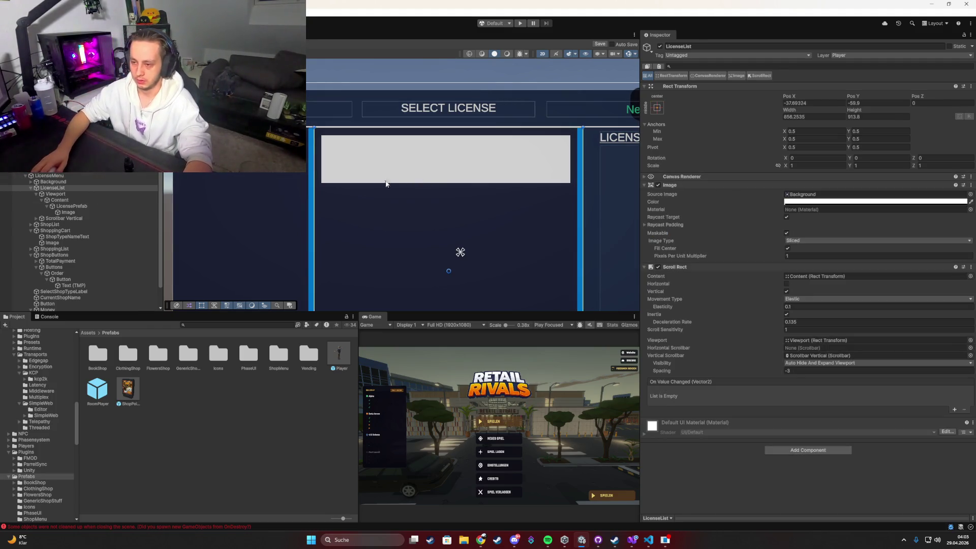
left_click(68, 212)
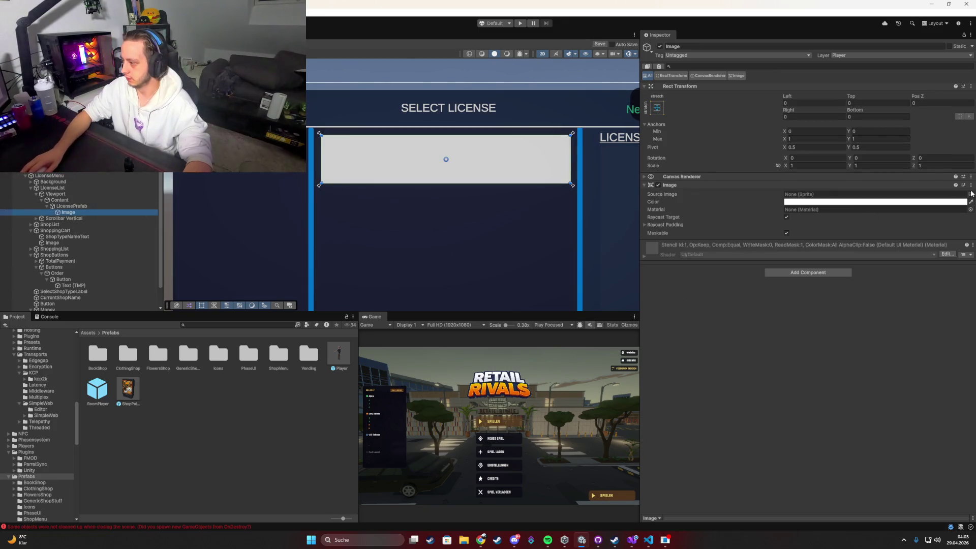
Give the Image the BasicFrame_Square01 sprite with a Pixels Per Unit Multiplier of 2.
left_click(970, 194)
type("sc")
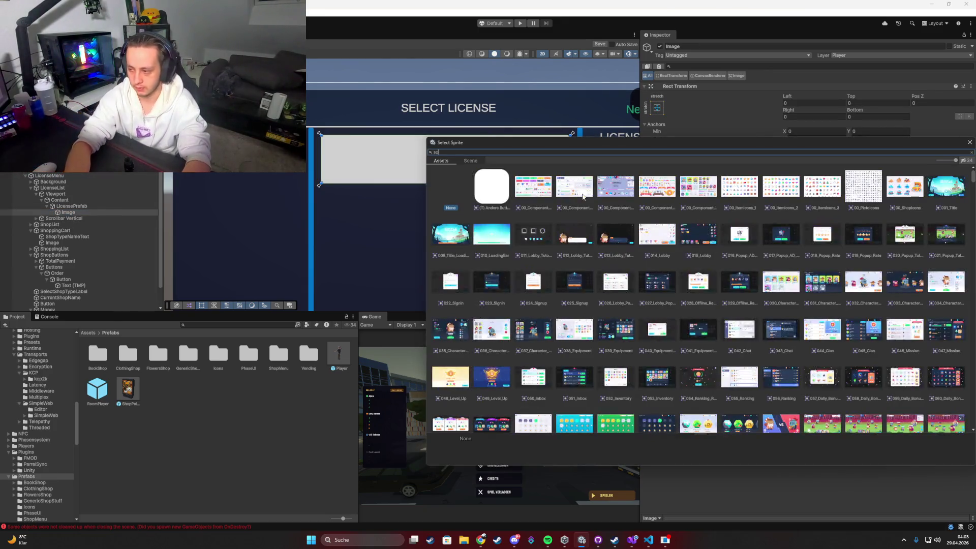
type("uare")
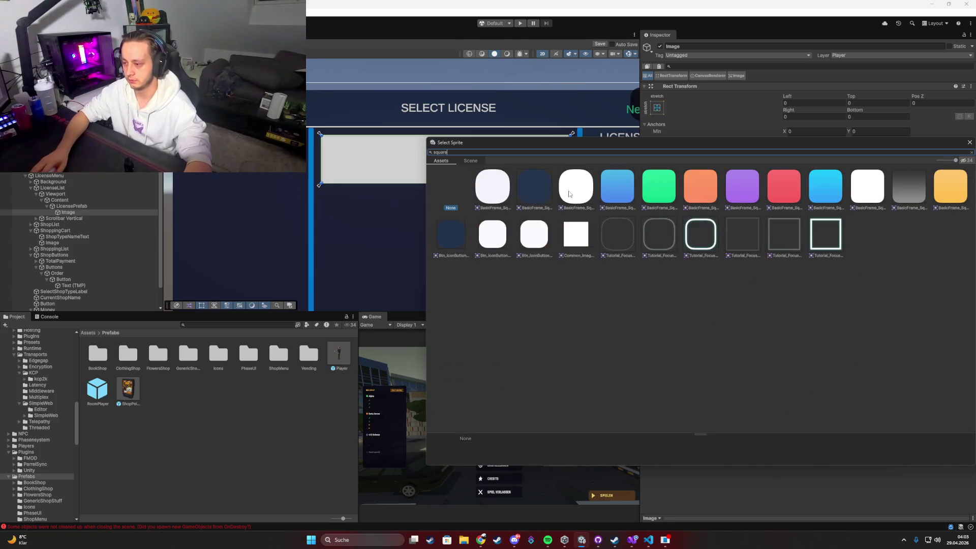
double_click(569, 194)
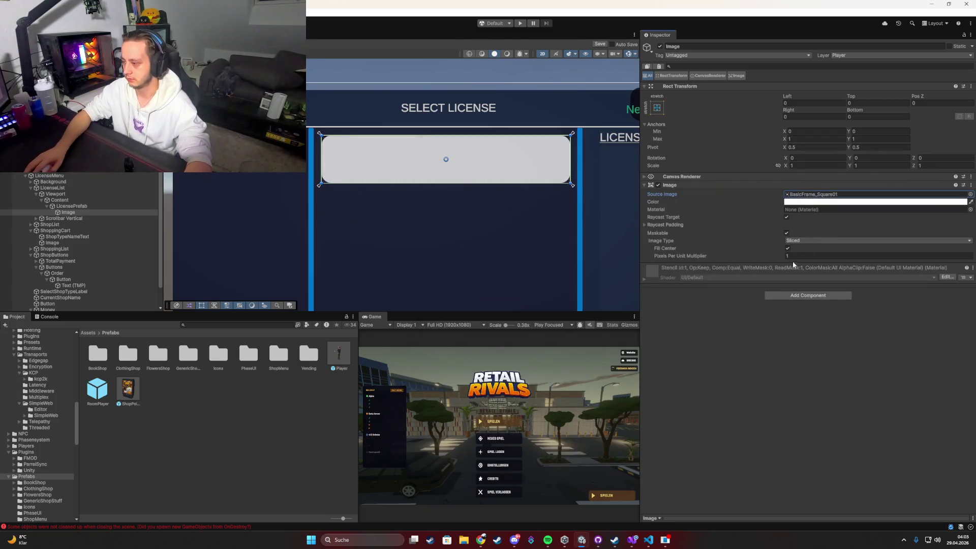
left_click(793, 257)
type("2")
key("Return")
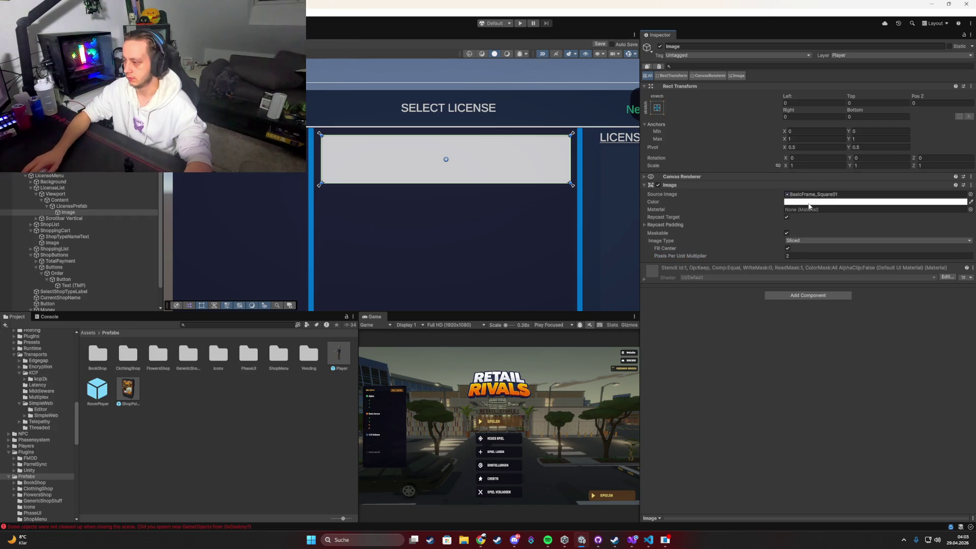
Tint the Image dark navy, hex 01123A.
left_click(810, 203)
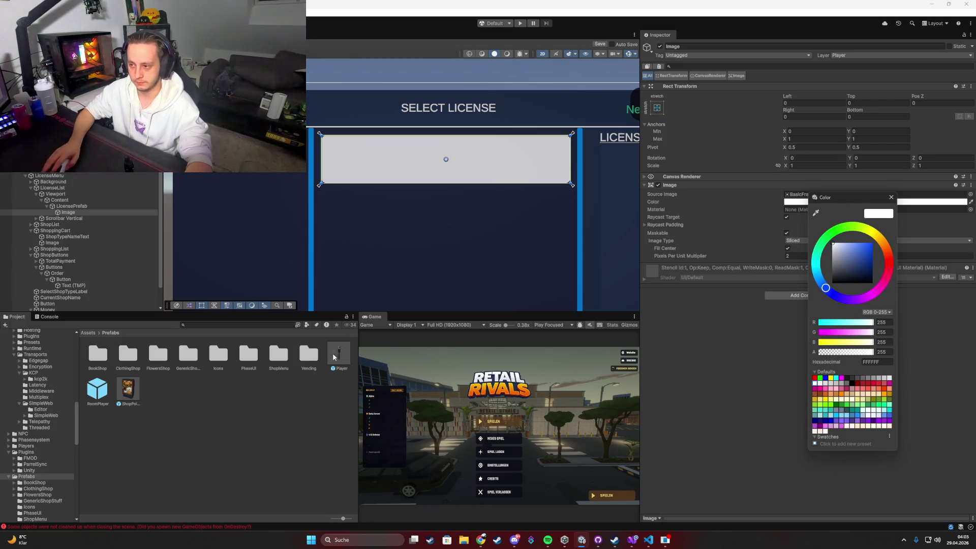
left_click(868, 263)
left_click_drag(867, 263, 872, 275)
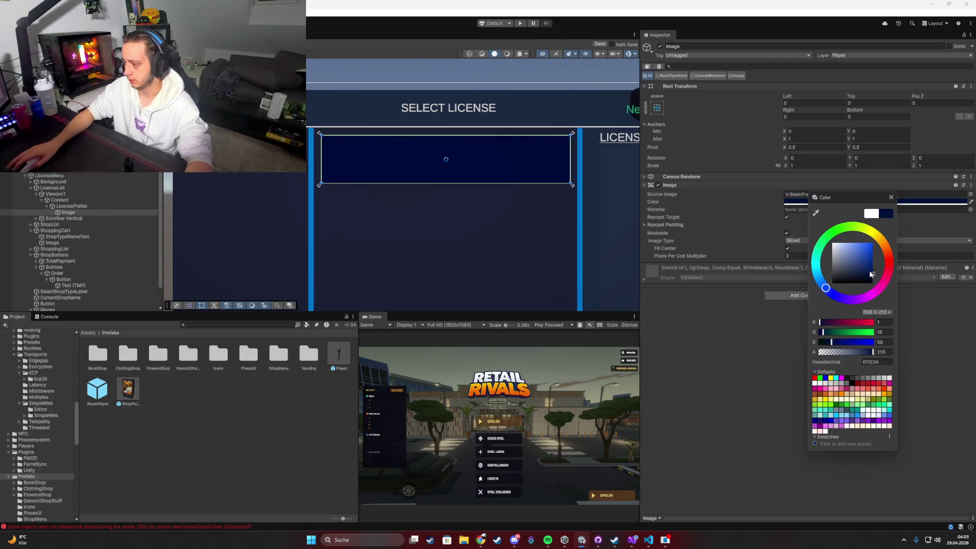
left_click_drag(872, 275, 863, 280)
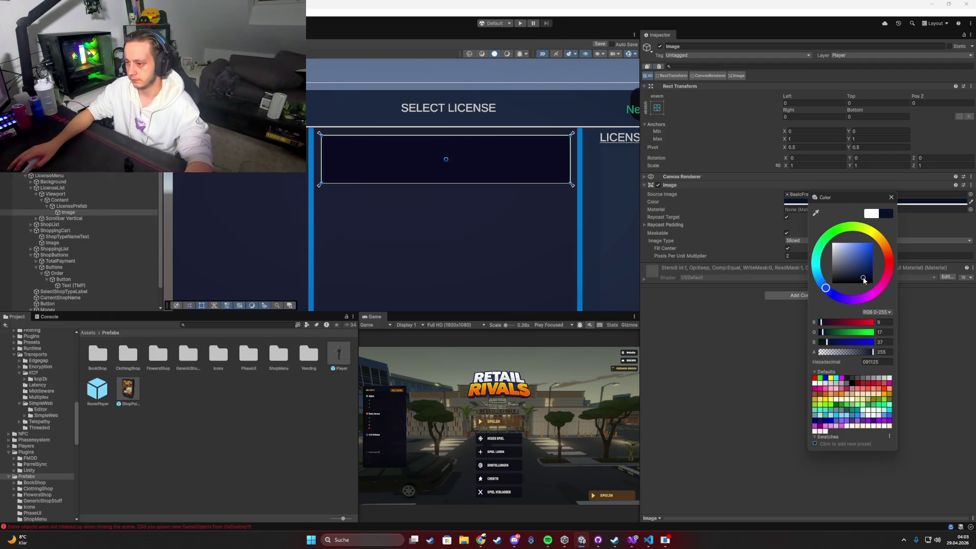
left_click(451, 228)
scroll(453, 229, "up", 1)
scroll(406, 197, "up", 1)
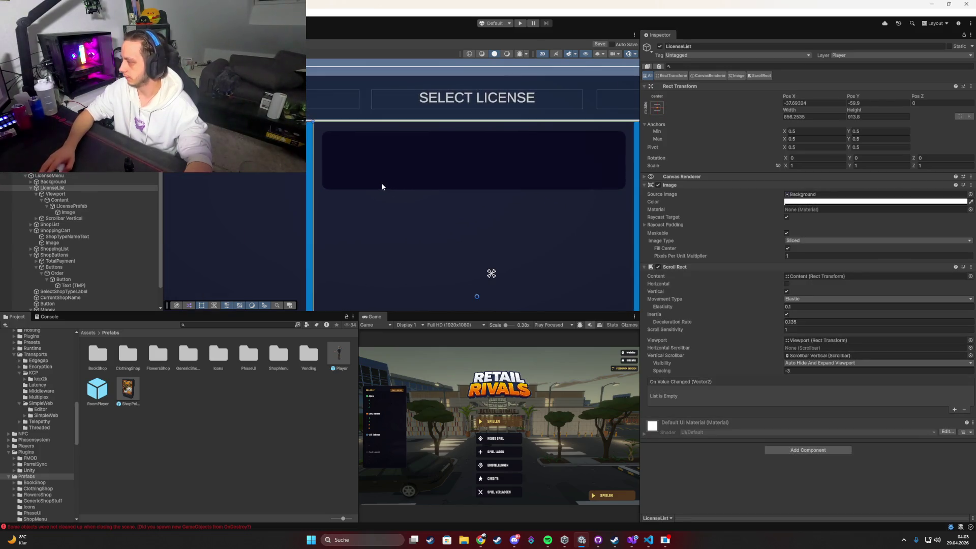
left_click(417, 165)
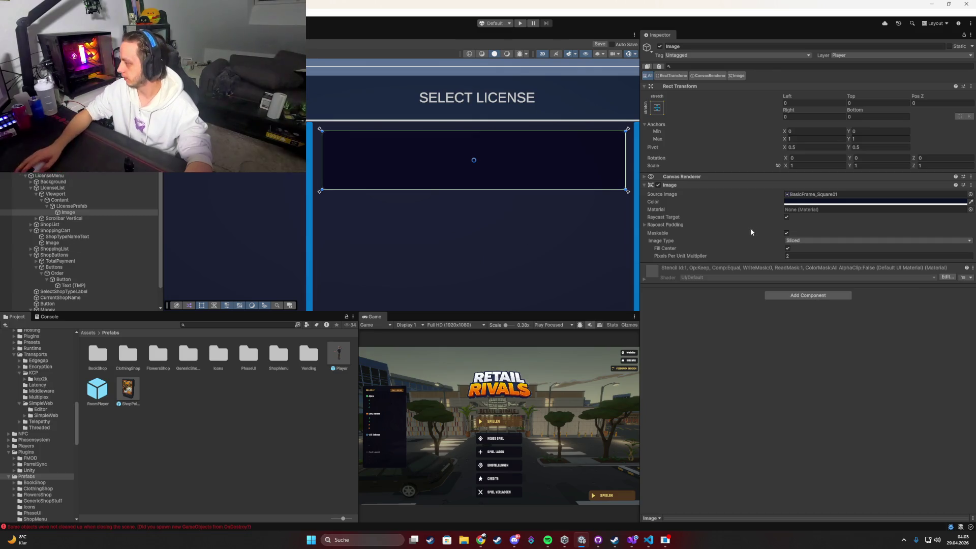
Search Source Image sprites for 'frame', try a few, then apply ItemFrame03_White1.
left_click(970, 194)
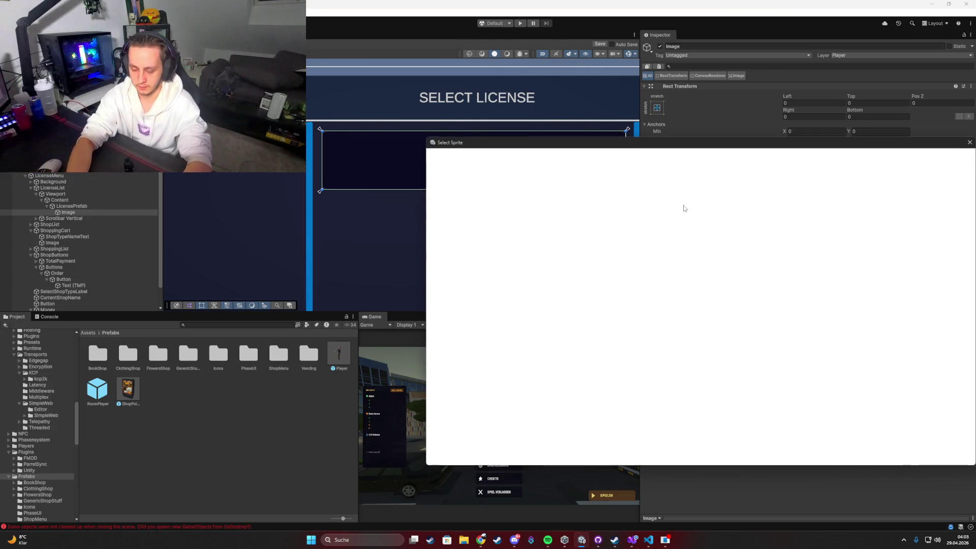
type("frame")
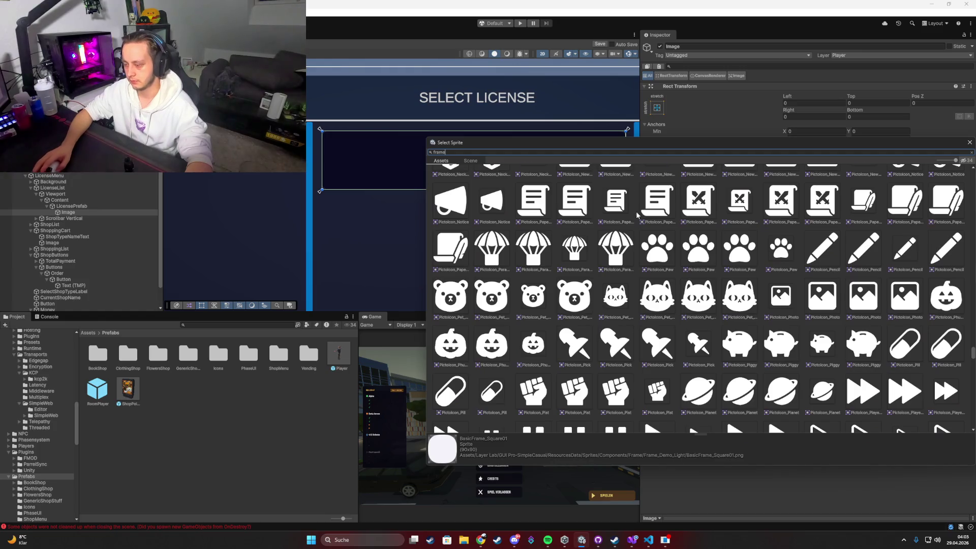
scroll(631, 234, "up", 3)
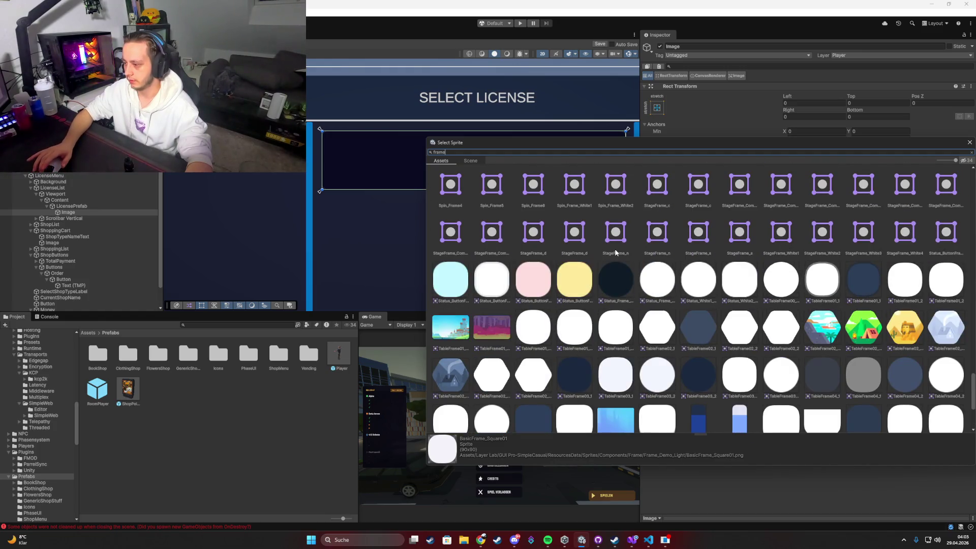
scroll(616, 253, "up", 3)
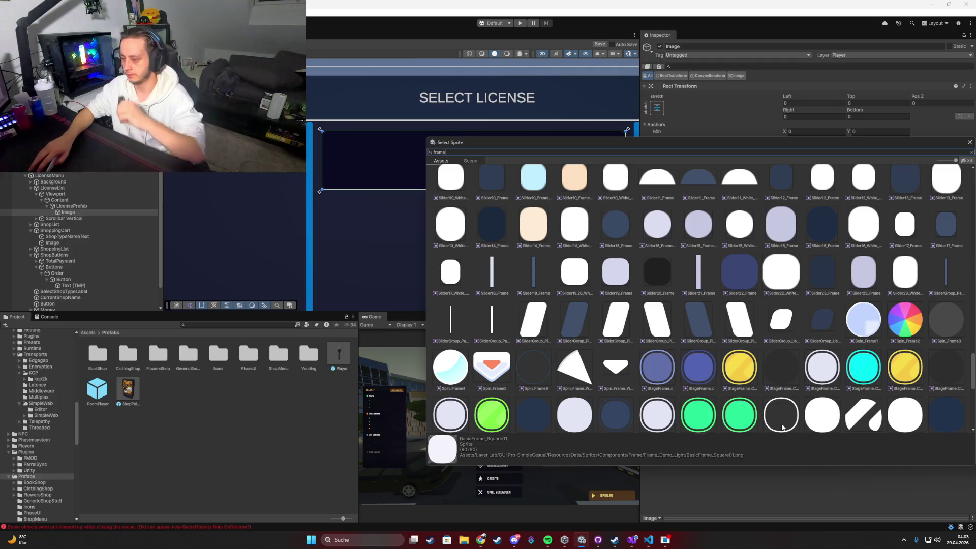
left_click(772, 405)
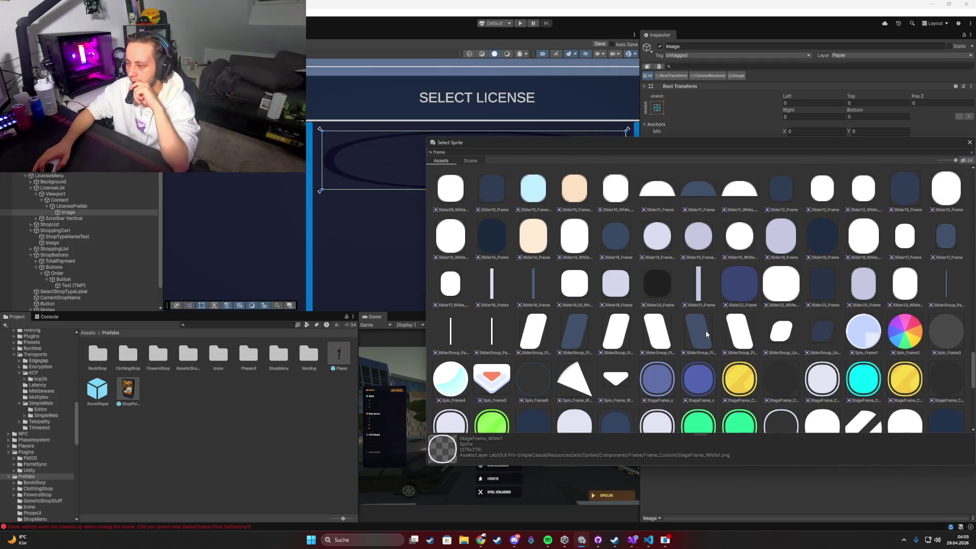
scroll(706, 330, "up", 3)
scroll(705, 330, "up", 6)
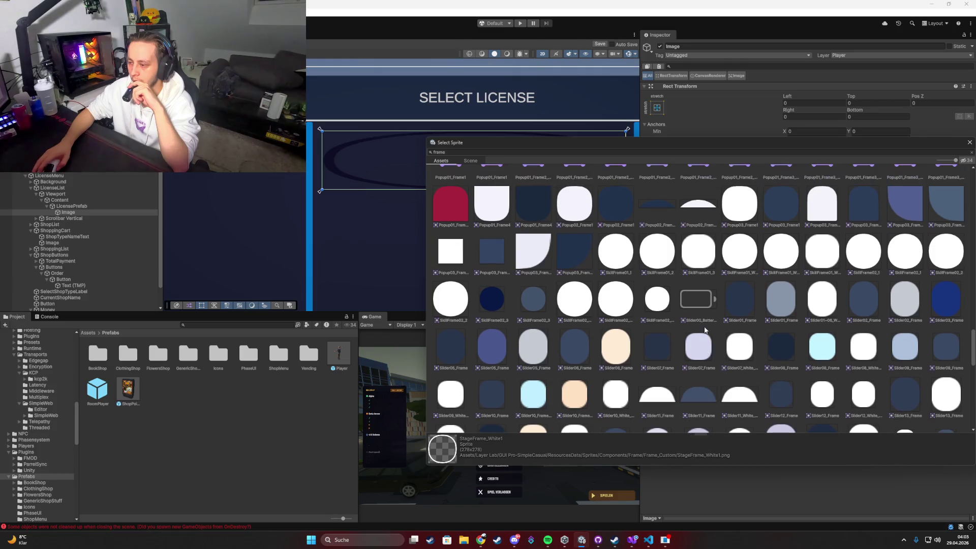
scroll(704, 330, "up", 1)
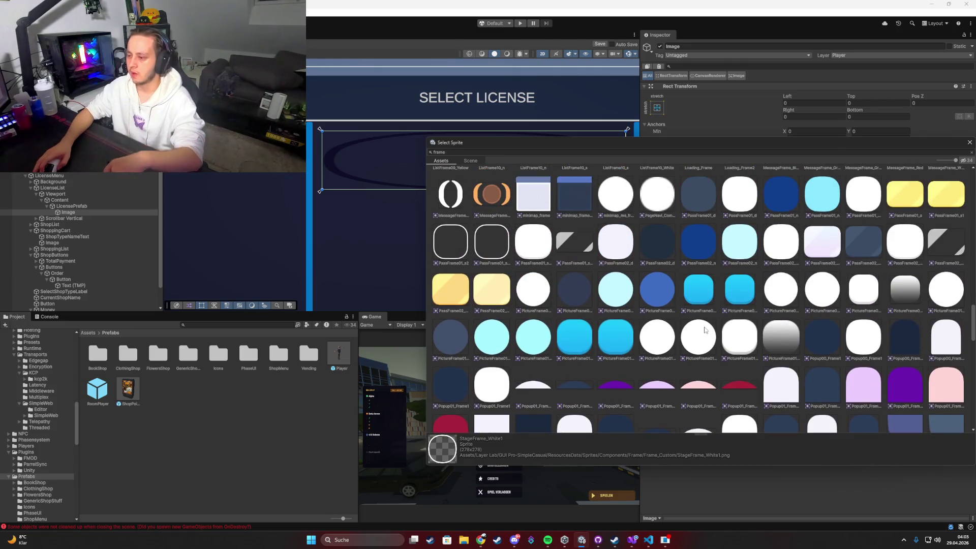
scroll(705, 331, "up", 7)
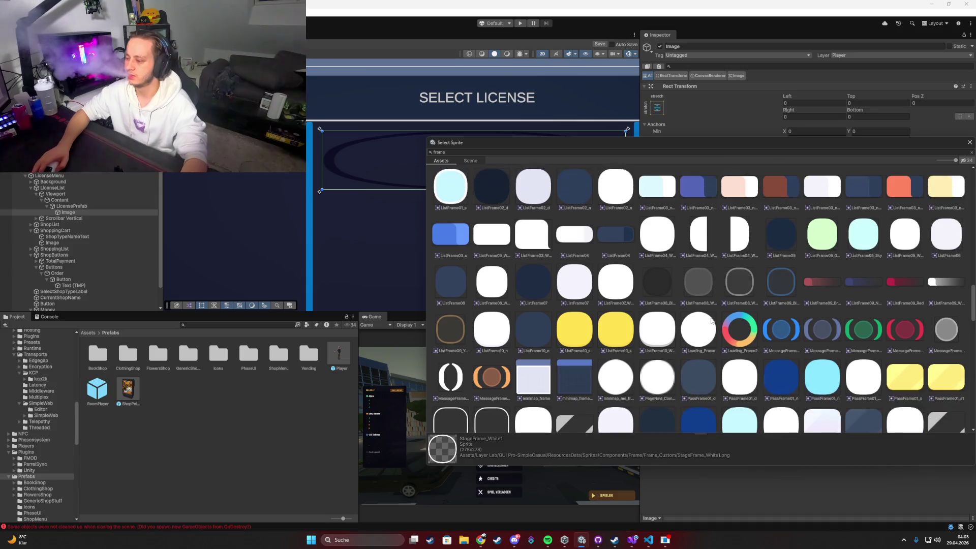
scroll(706, 316, "up", 3)
left_click(492, 370)
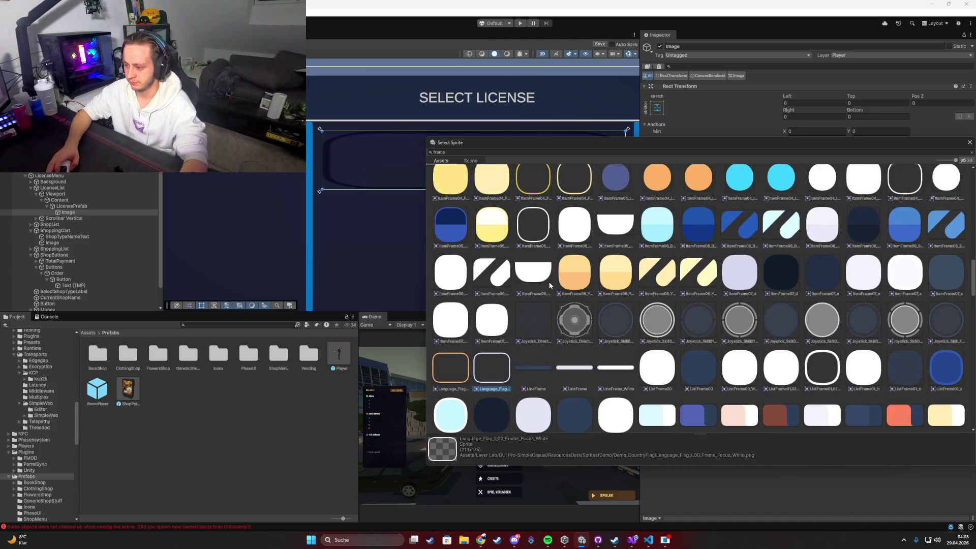
scroll(550, 285, "up", 1)
scroll(645, 185, "up", 2)
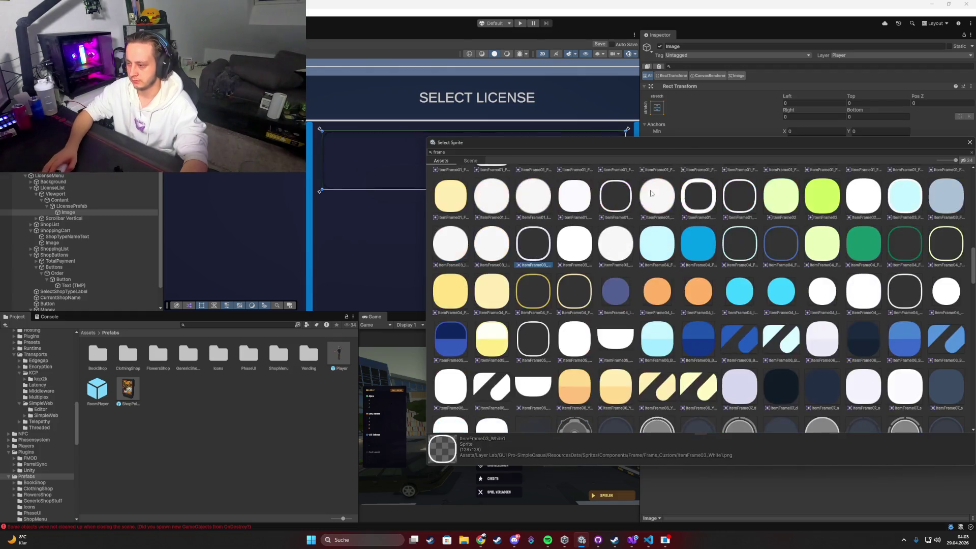
mouse_move(669, 148)
left_mouse_down()
mouse_move(562, 246)
mouse_move(532, 305)
mouse_move(536, 321)
left_mouse_up()
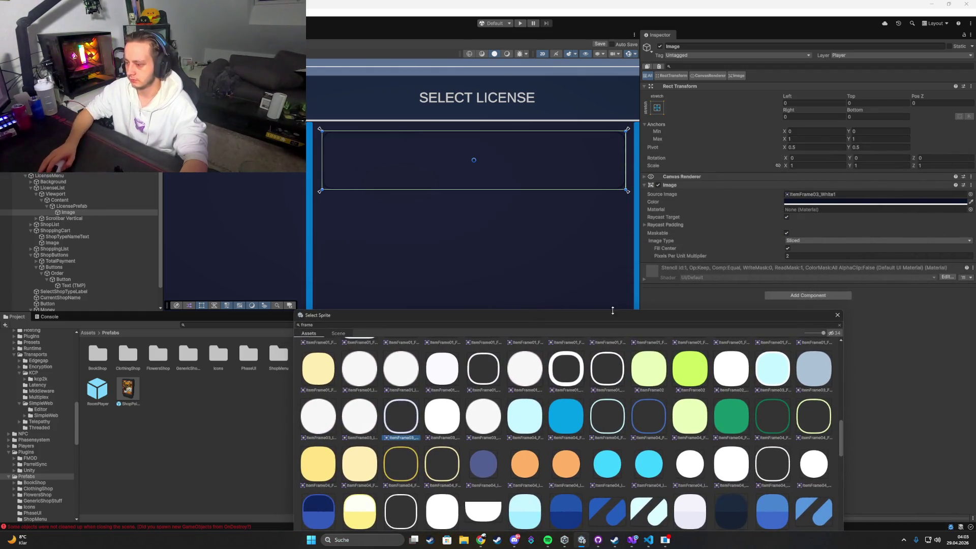
double_click(402, 423)
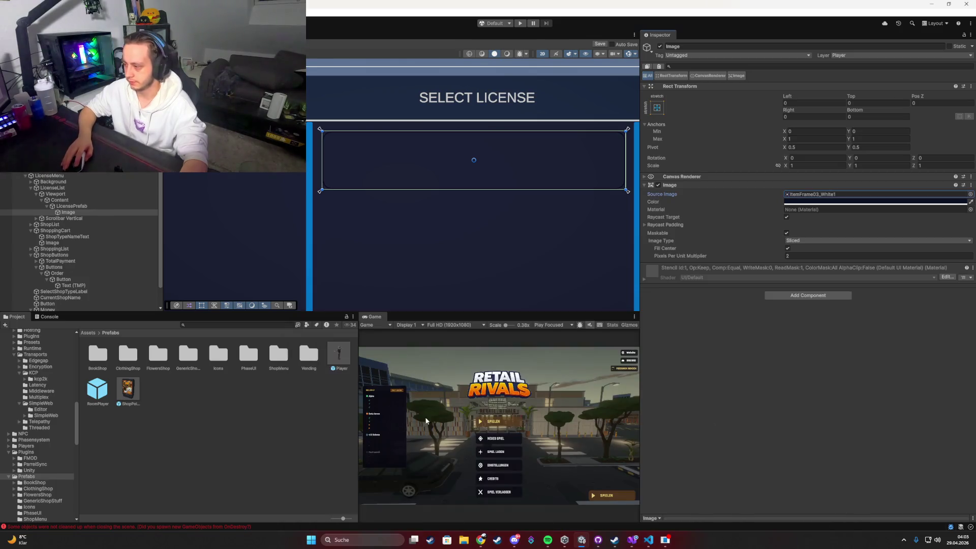
Set the image colour to white (FFFFFF).
left_click(812, 203)
left_click(832, 241)
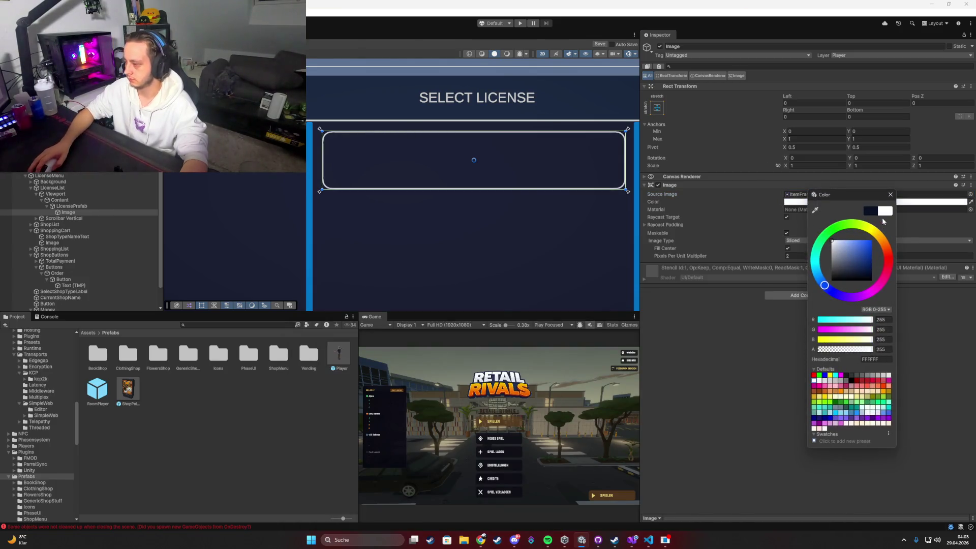
left_click(890, 196)
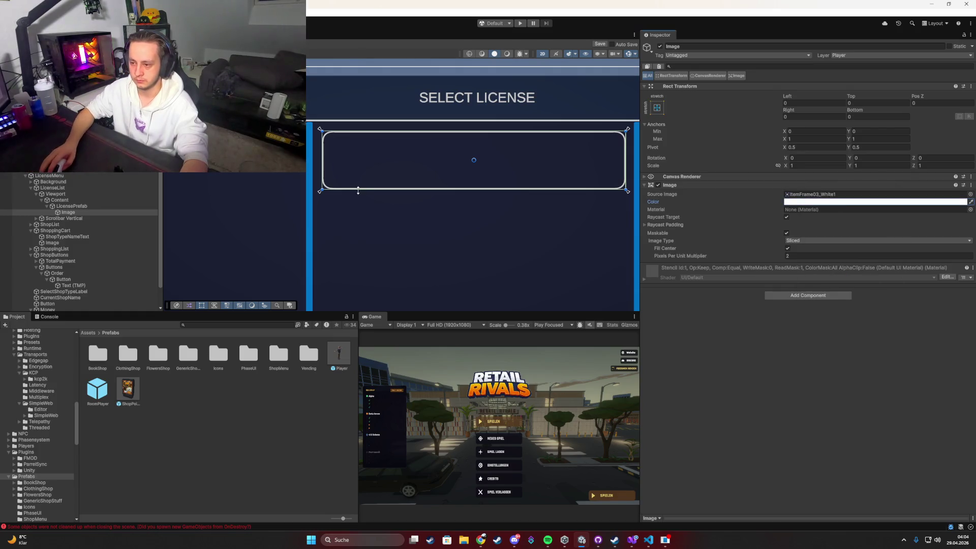
left_click(67, 214)
Rename the Image object to Background, then try adding Image and Button components.
type("Ba")
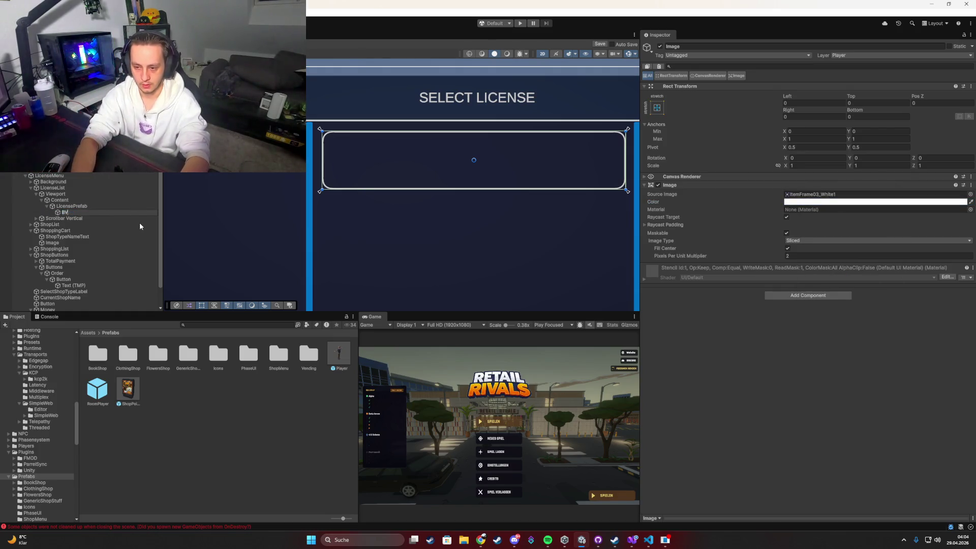
type("ckground")
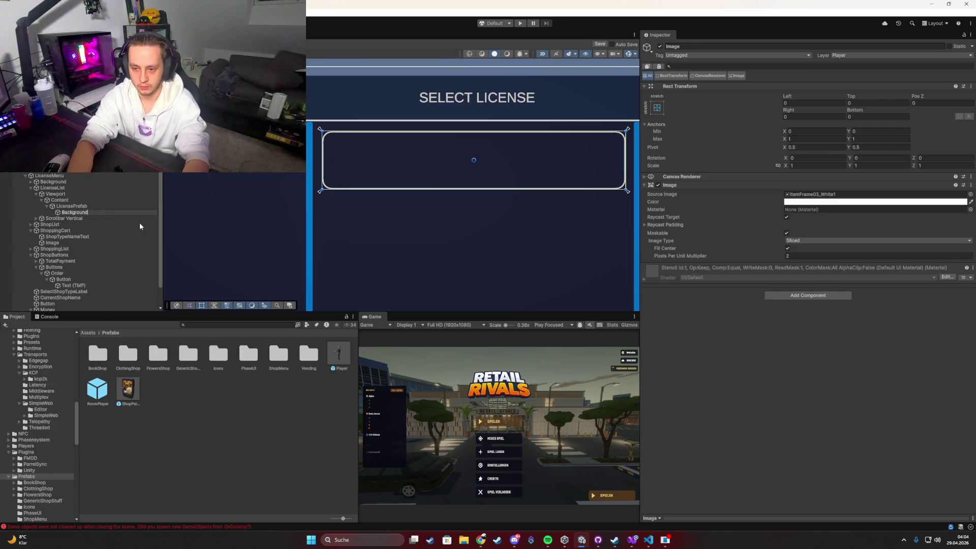
key("Return")
left_click(773, 295)
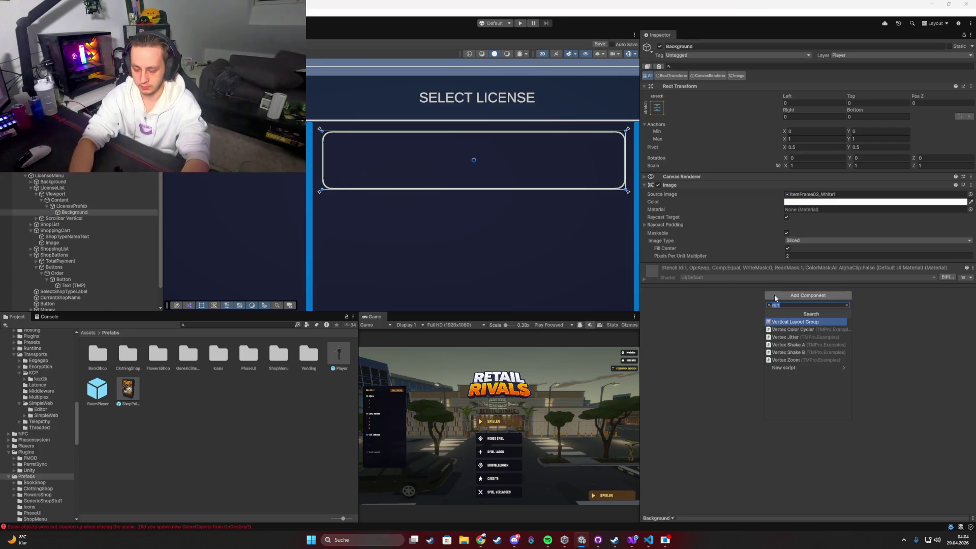
type("Ima")
key("Return")
key("Return")
left_click(774, 296)
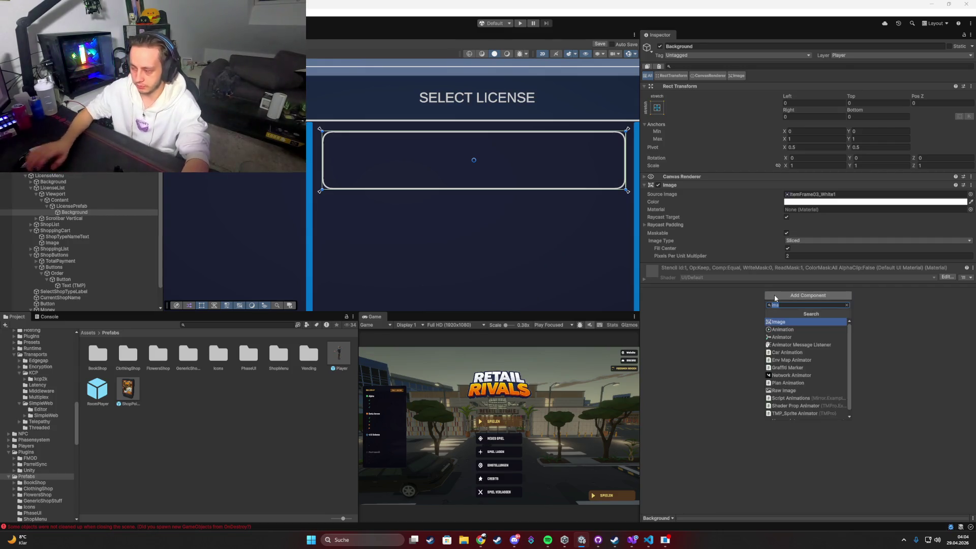
type("Butt")
key("Return")
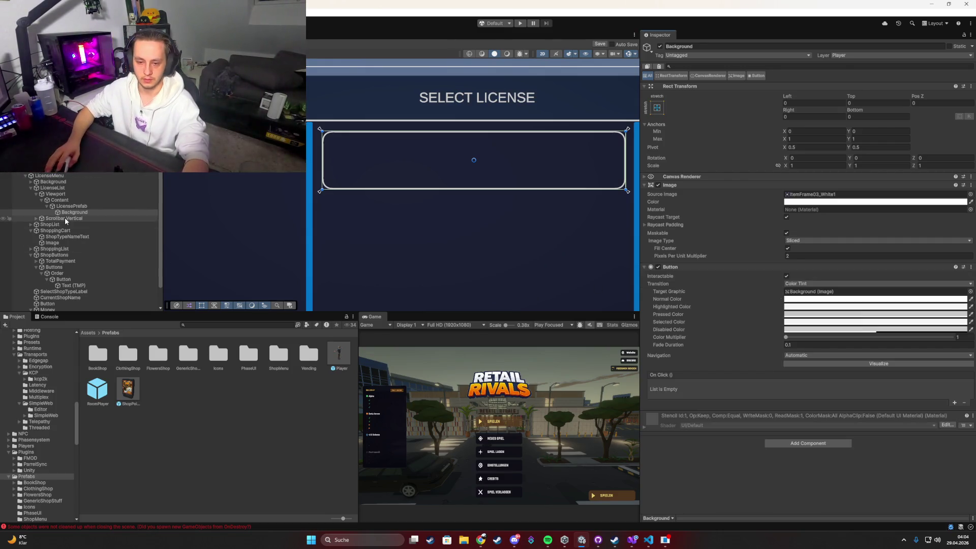
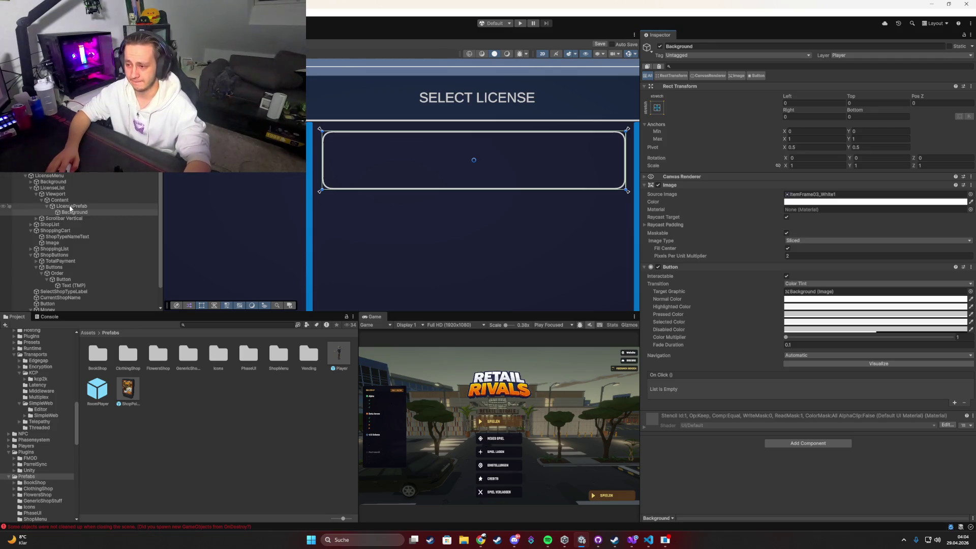
Add a TextMeshPro text named Price inside LicensePrefab, near the card's lower-left.
left_click(71, 208)
right_click(64, 208)
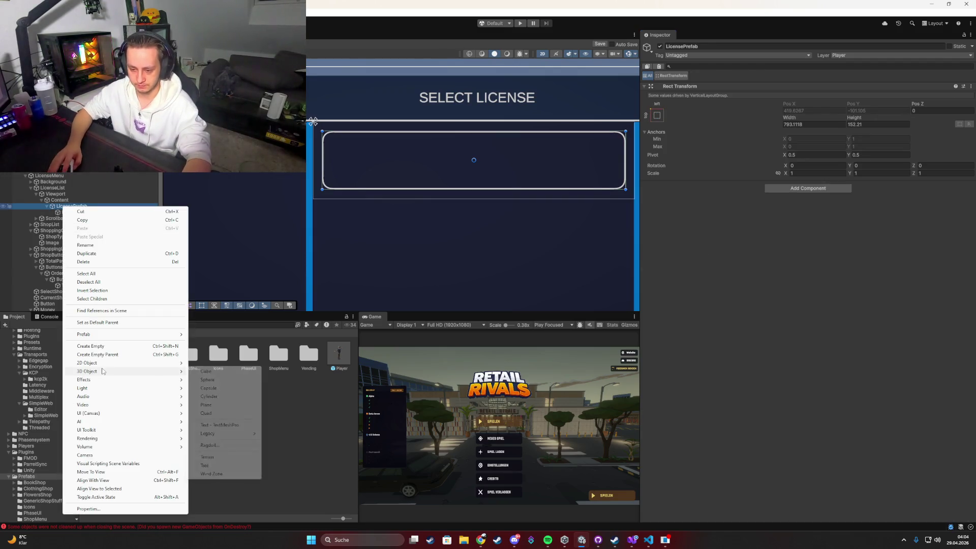
mouse_move(89, 414)
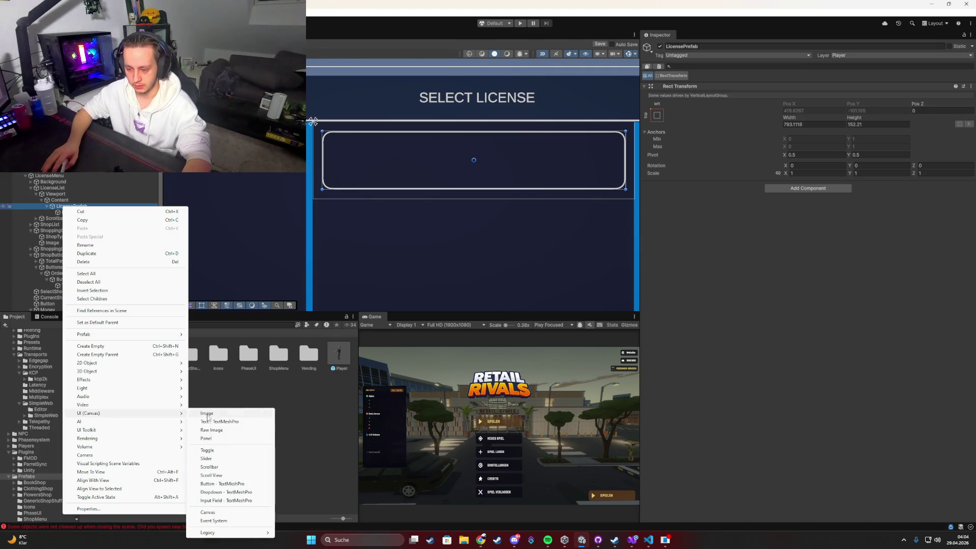
left_click(209, 422)
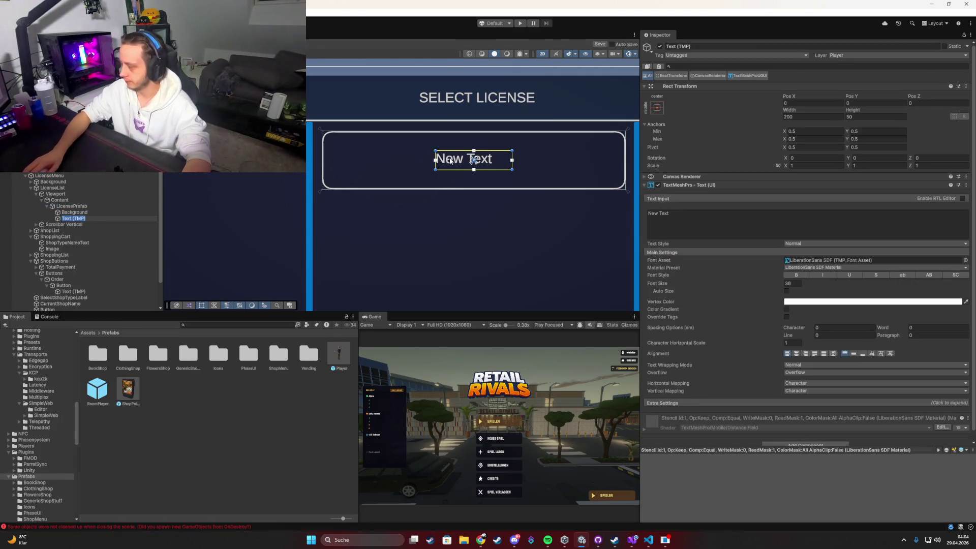
left_click_drag(450, 162, 370, 177)
left_click(71, 221)
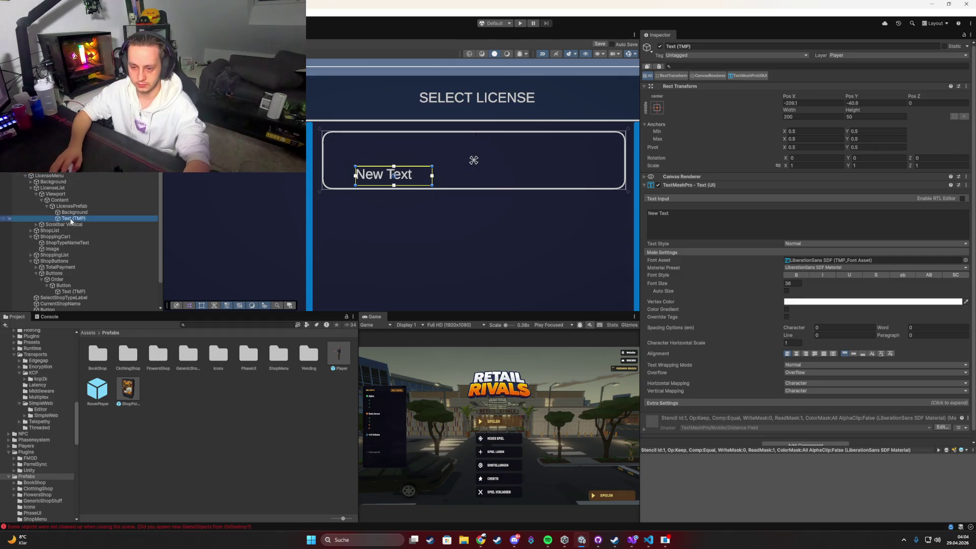
type("Price")
key("Return")
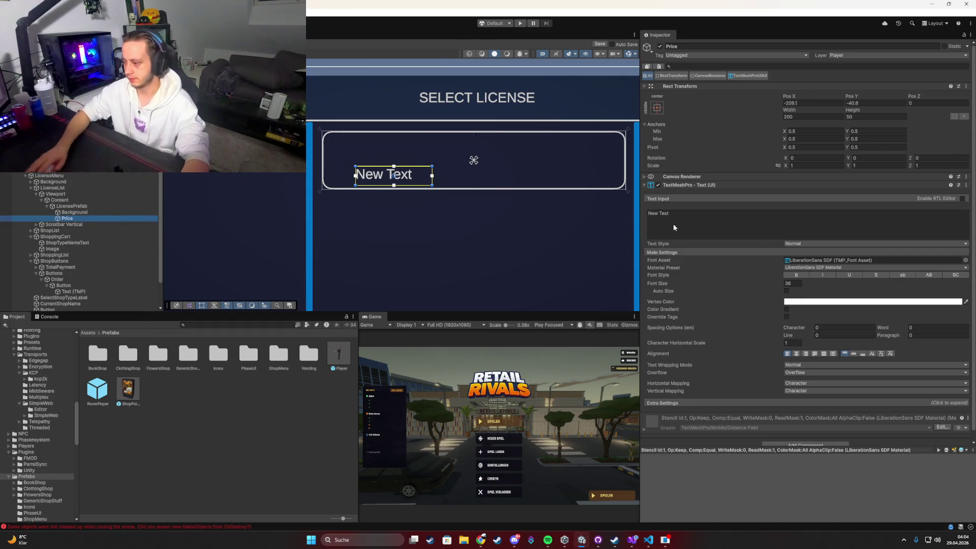
mouse_move(432, 180)
left_mouse_down()
mouse_move(441, 179)
mouse_move(413, 172)
left_mouse_up()
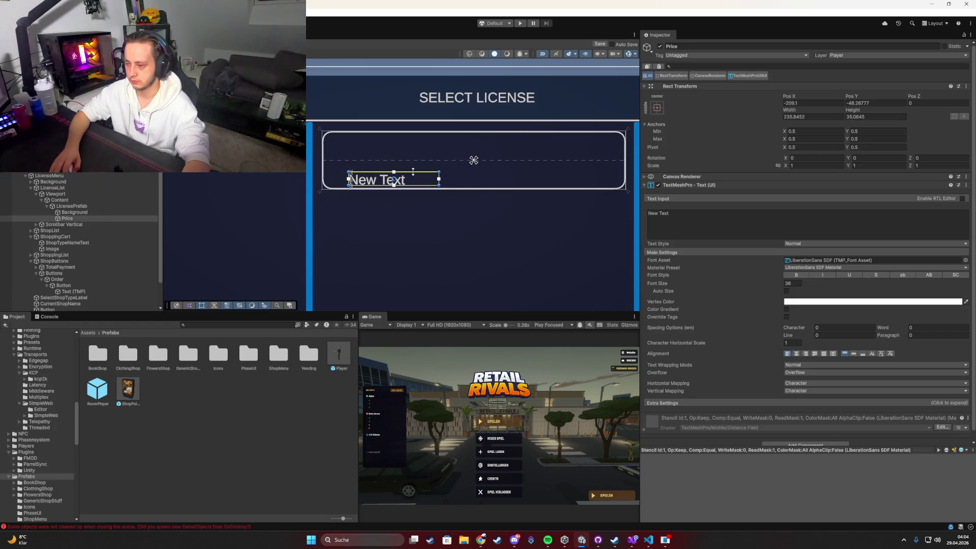
Give Price font size 20 and the text '$1000', narrowing its box to fit.
left_click(788, 284)
type("20")
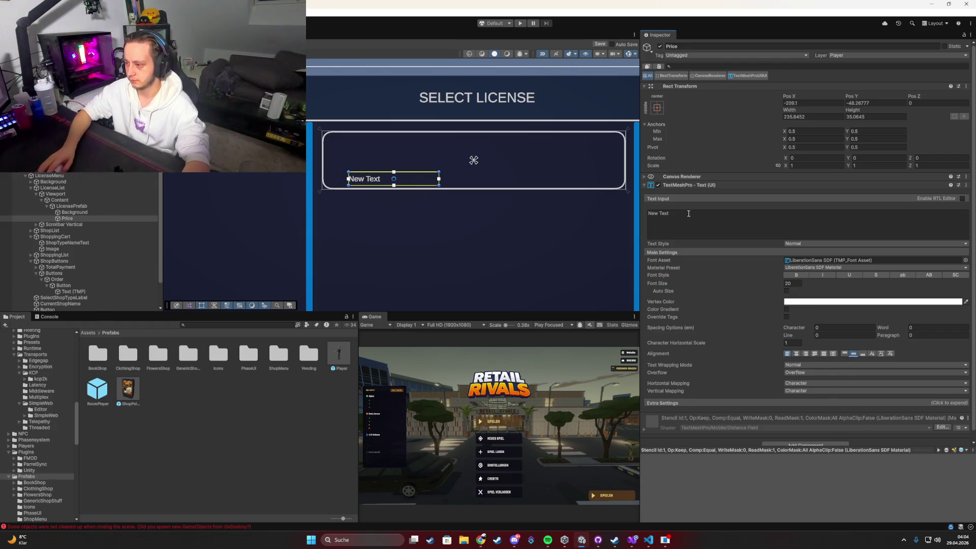
left_click(734, 228)
key("BackSpace")
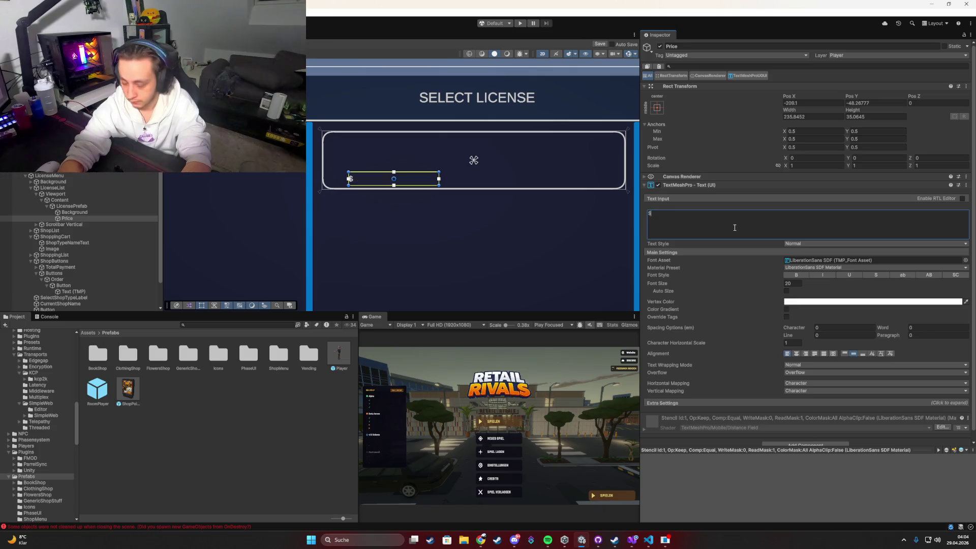
type("$1000")
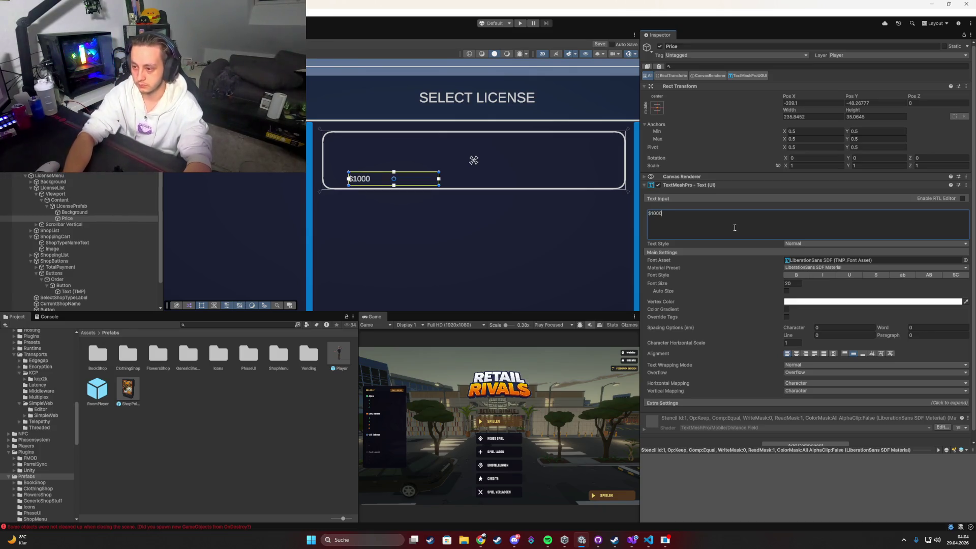
scroll(428, 197, "up", 2)
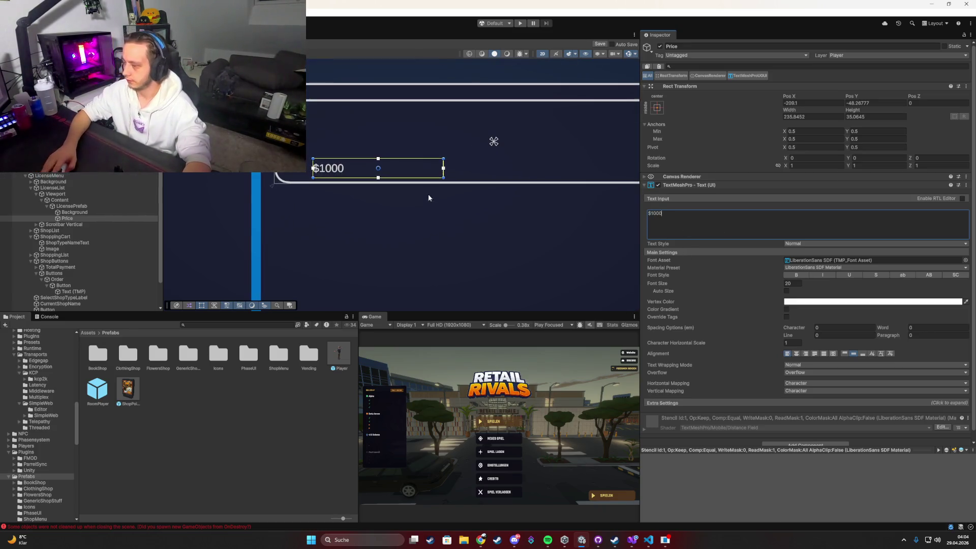
left_click_drag(444, 172, 364, 172)
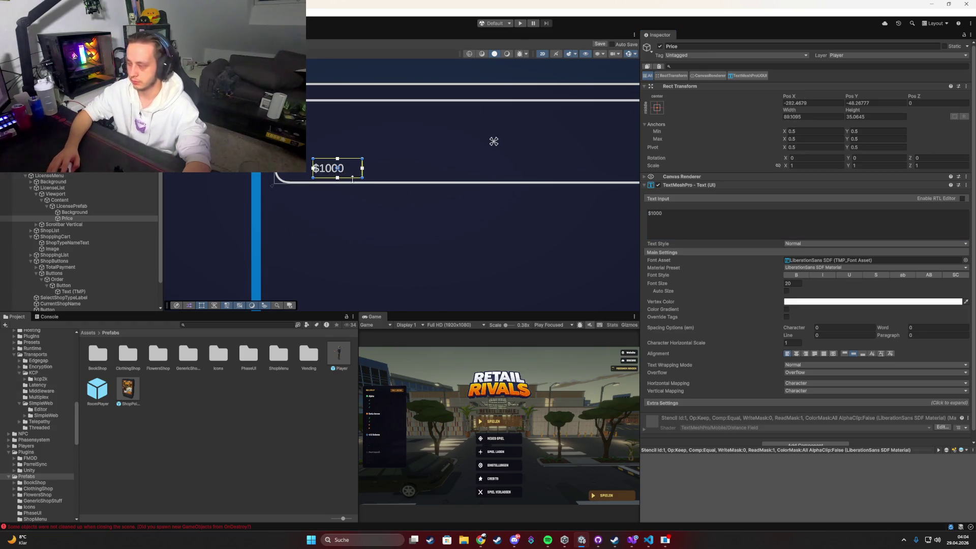
Duplicate the Price text and place the copy above it.
left_click(76, 218)
key("ctrl+d")
mouse_move(362, 169)
left_mouse_down()
mouse_move(363, 151)
mouse_move(447, 157)
left_mouse_up()
Change the copied text to read '3 Furnitures'.
left_click(715, 219)
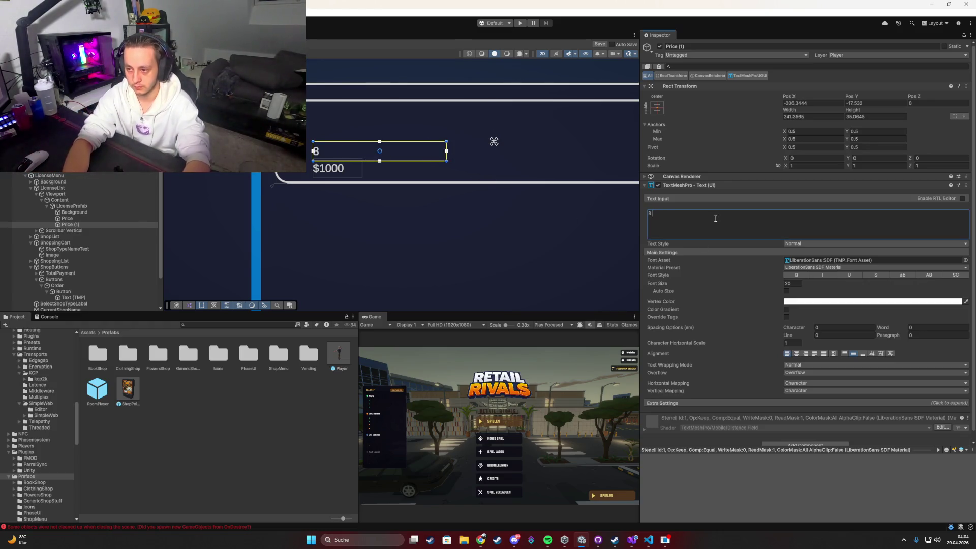
type("fur")
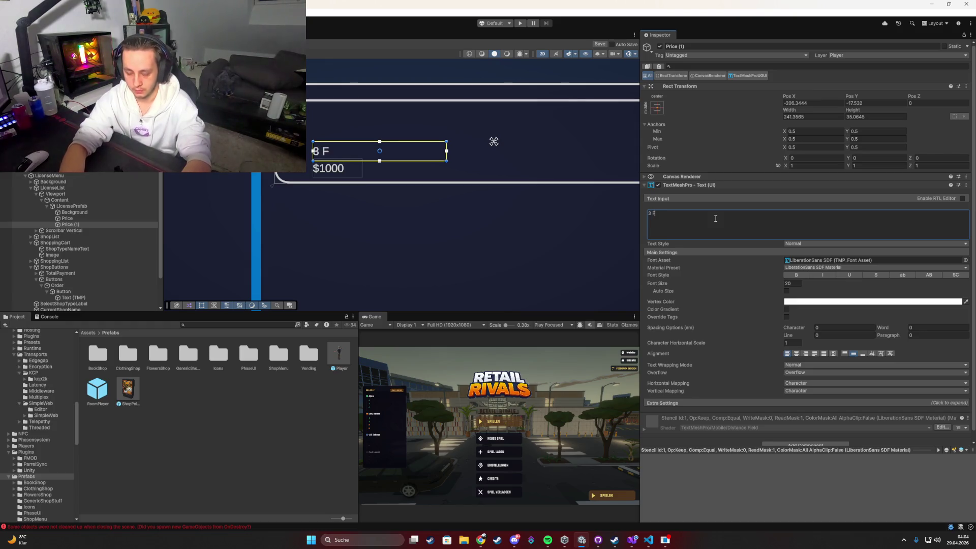
type("nitures")
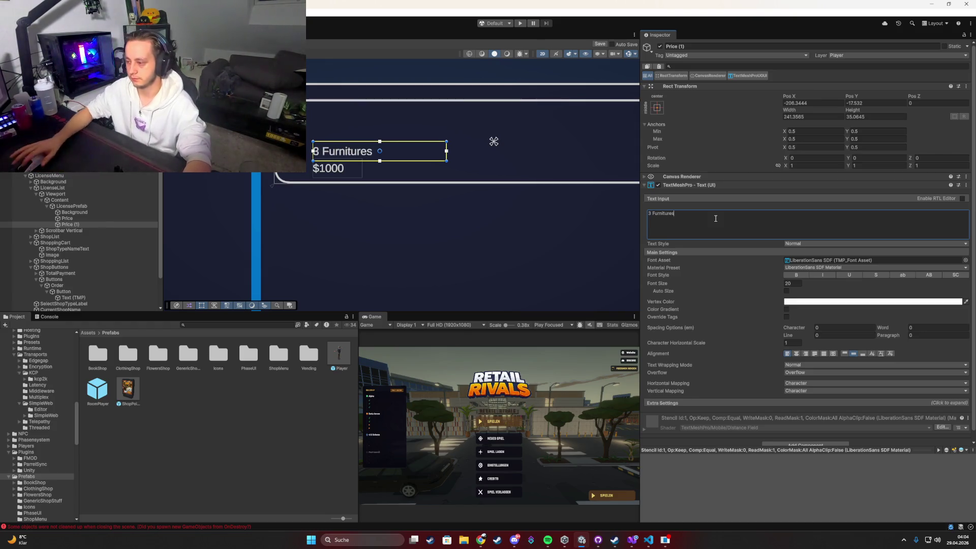
type("re")
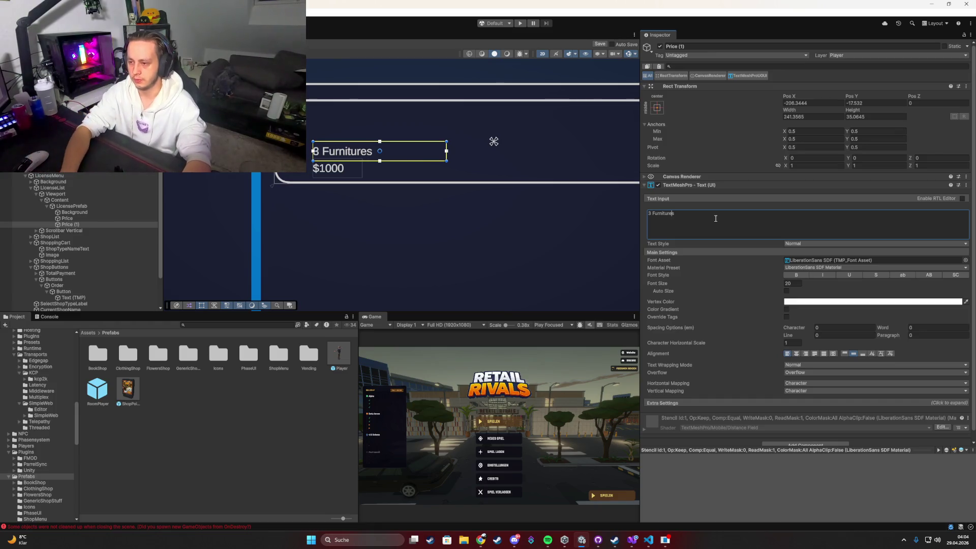
scroll(305, 147, "down", 2)
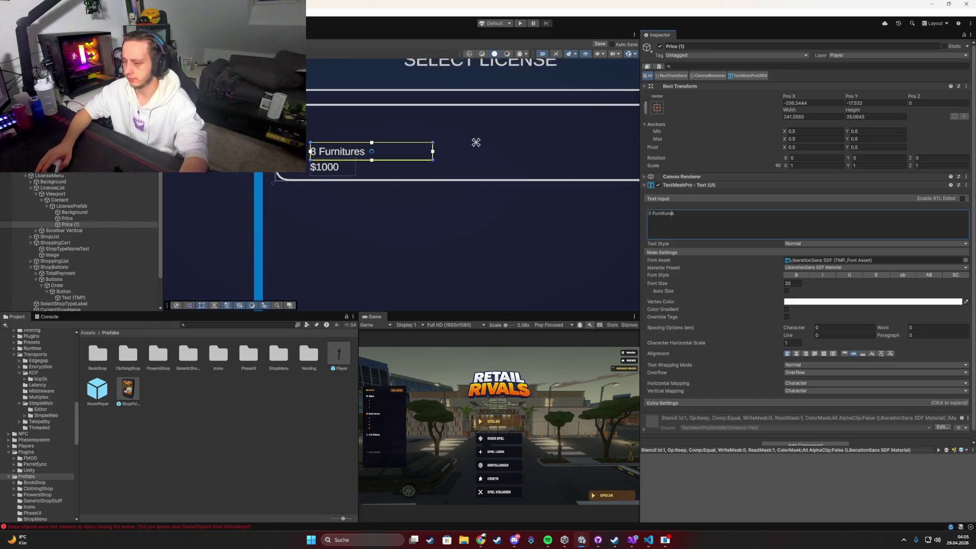
mouse_move(318, 144)
left_mouse_down()
mouse_move(338, 203)
mouse_move(364, 185)
mouse_move(385, 191)
mouse_move(412, 138)
mouse_move(404, 173)
mouse_move(523, 175)
mouse_move(505, 176)
left_mouse_up()
Duplicate it again, shift all three texts right, and nudge the middle one up.
key("ctrl+d")
key("t")
left_click(75, 217, "shift")
key("w")
left_click_drag(476, 208, 441, 208)
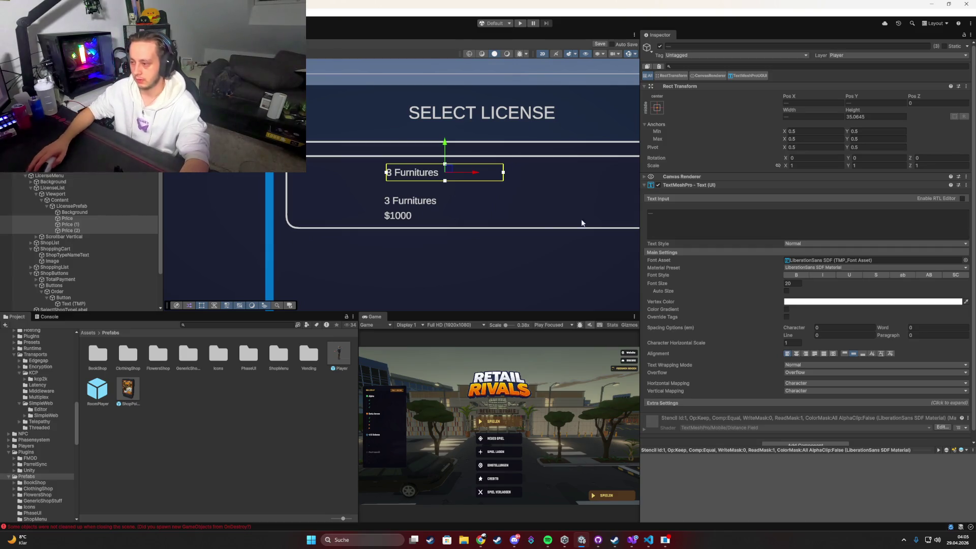
left_click(151, 225)
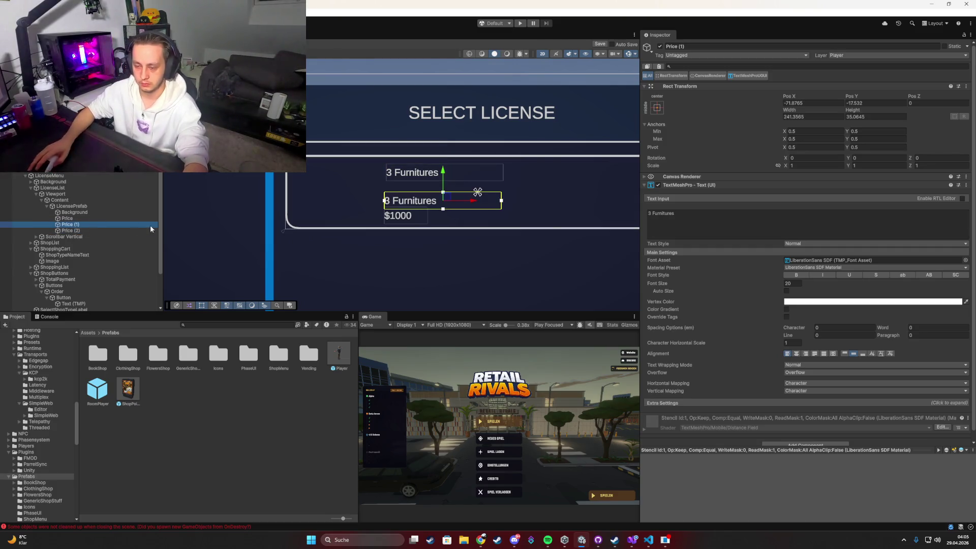
key("t")
left_click_drag(426, 201, 426, 199)
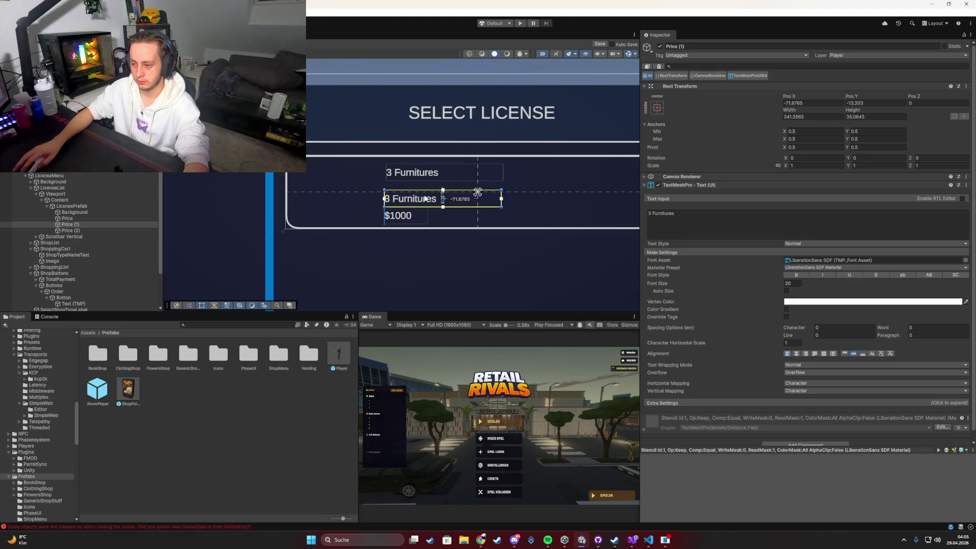
Rename the copies Products and LicenseName, aligning LicenseName with the card's top line.
left_click(142, 226)
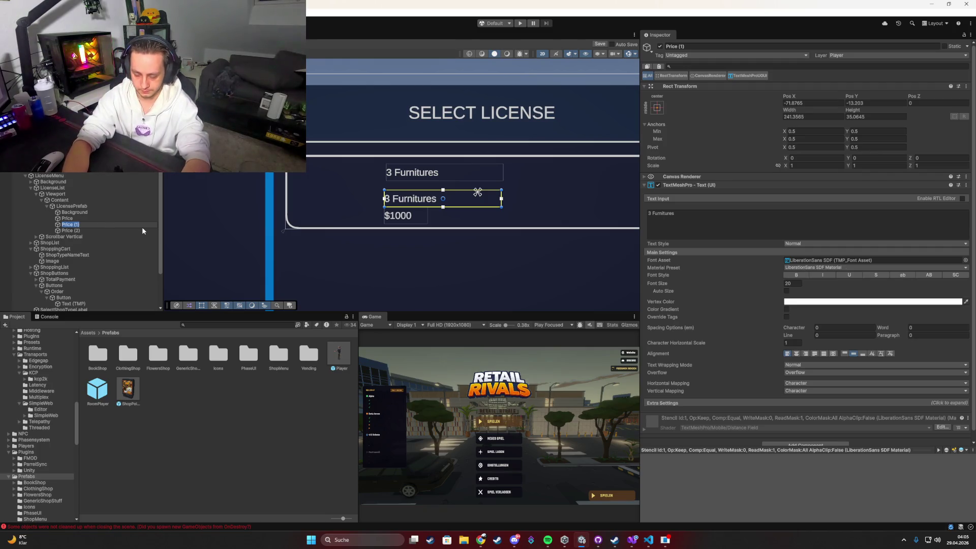
type("Produc")
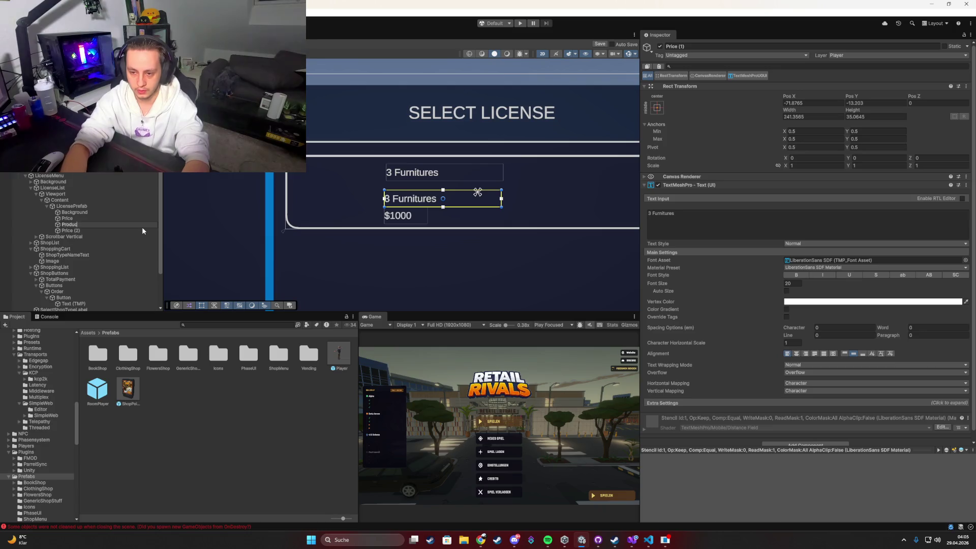
type("ts")
key("Return")
key("Down")
key("Up")
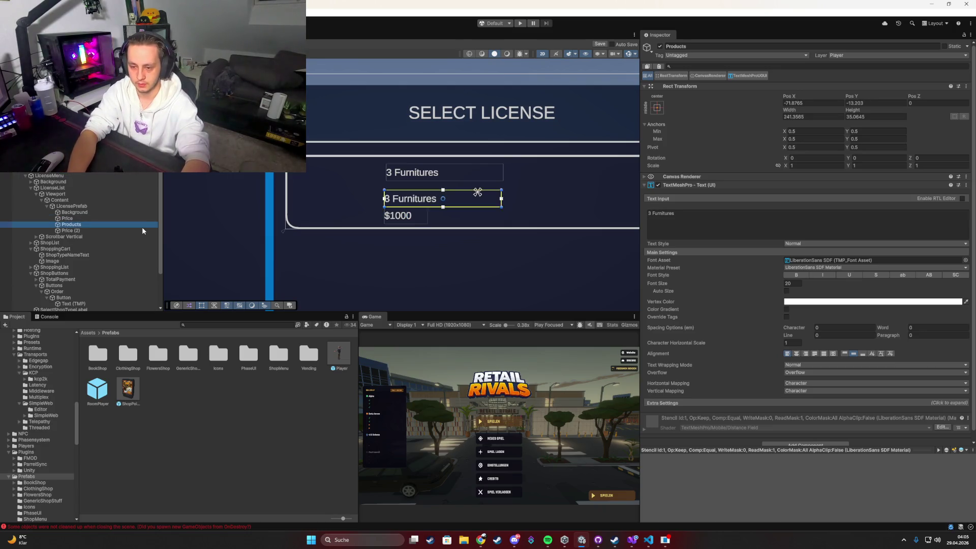
key("Down")
key("F2")
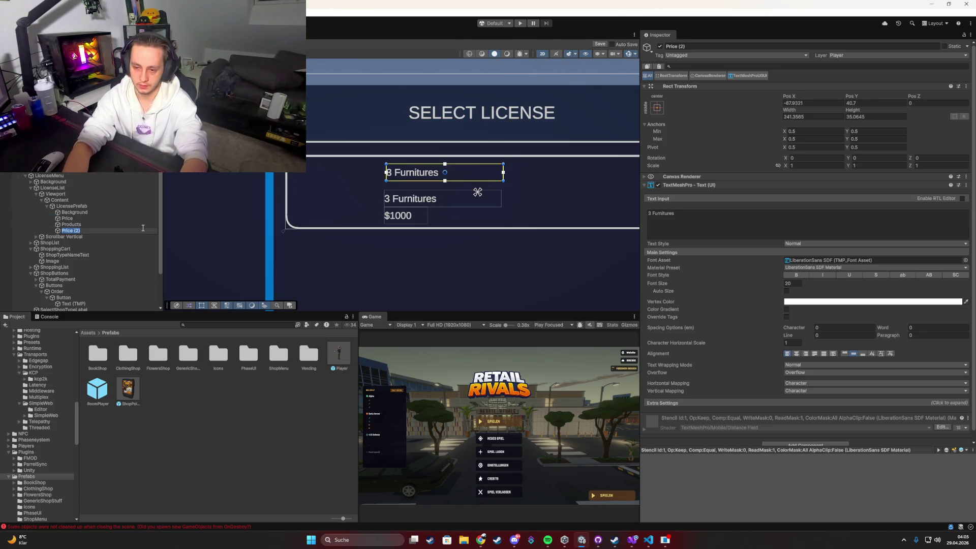
type("Lice")
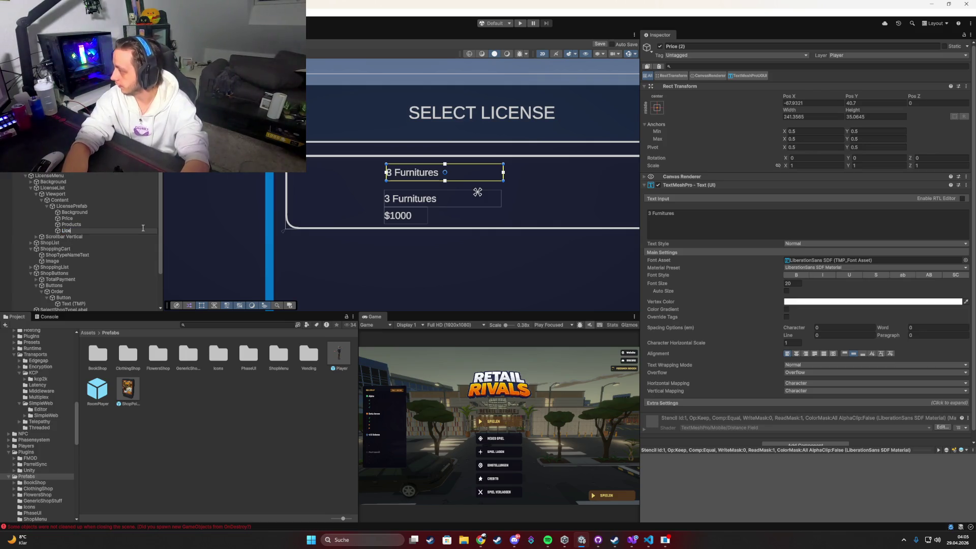
type("nseName")
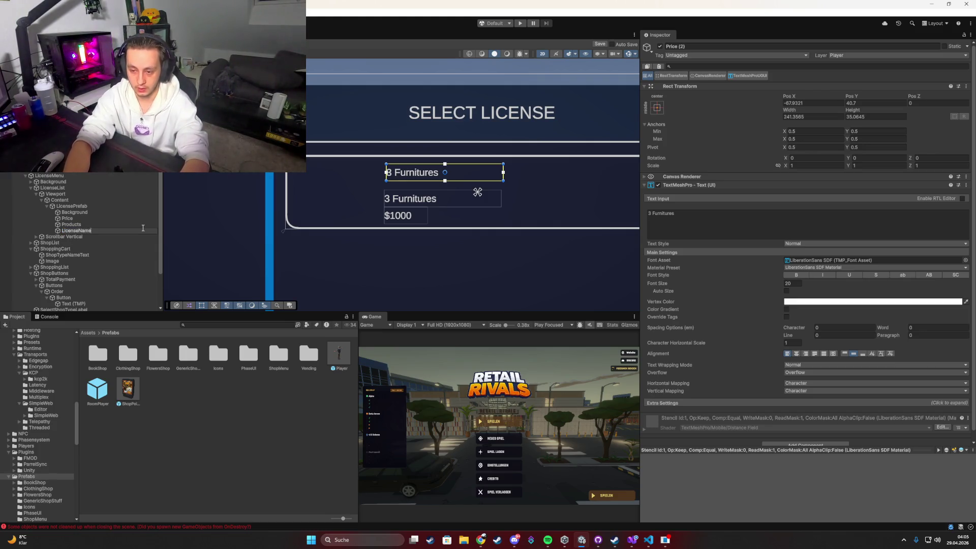
key("Return")
left_click_drag(459, 161, 406, 161)
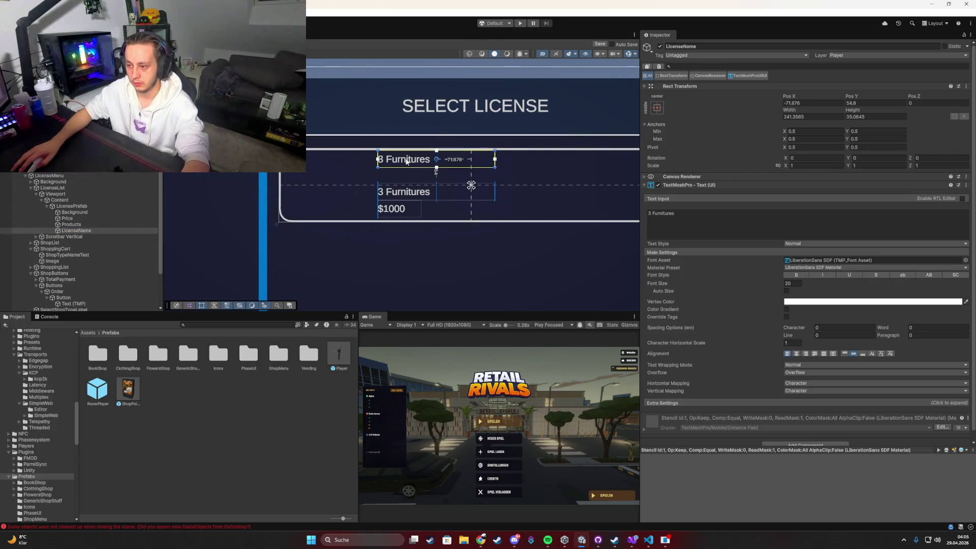
right_click(69, 205)
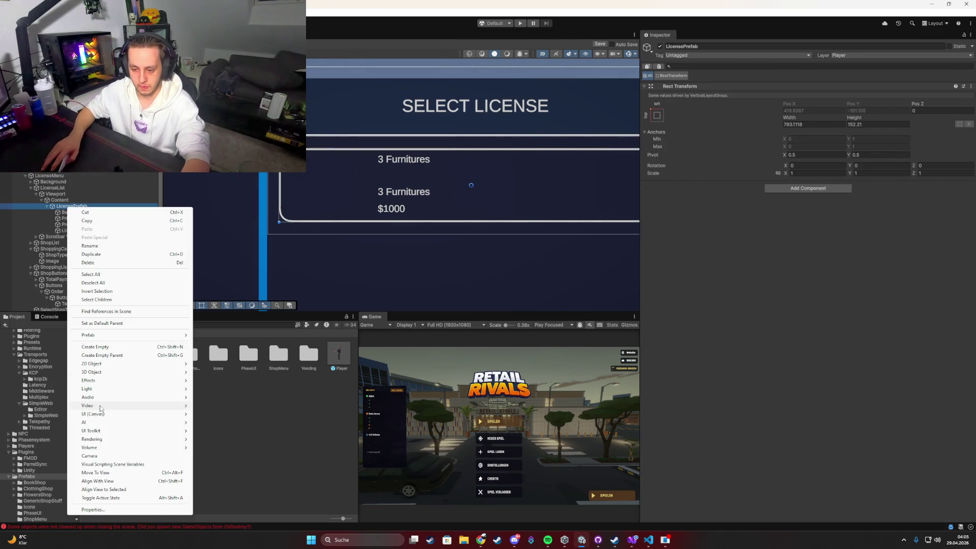
Add a roughly 119×119 LicenseImage on the card's left, ordered directly under Background.
mouse_move(101, 413)
left_click(214, 418)
left_click_drag(460, 206, 311, 206)
left_click_drag(344, 160, 348, 156)
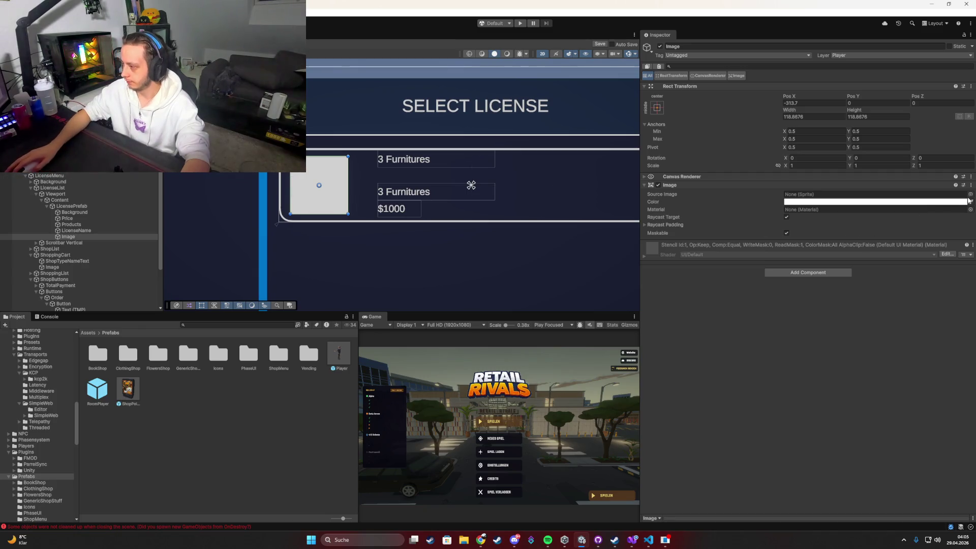
left_click(115, 237)
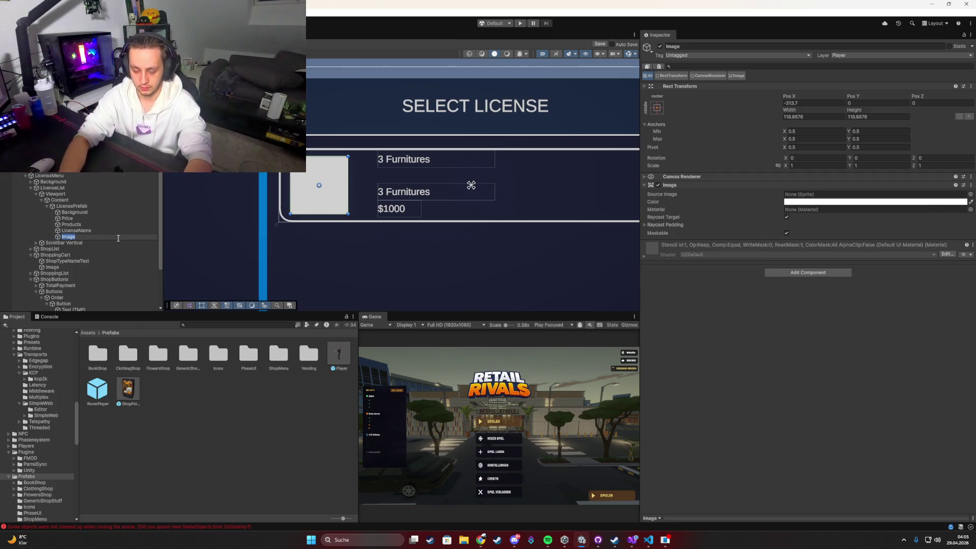
type("LicenseImage")
key("Return")
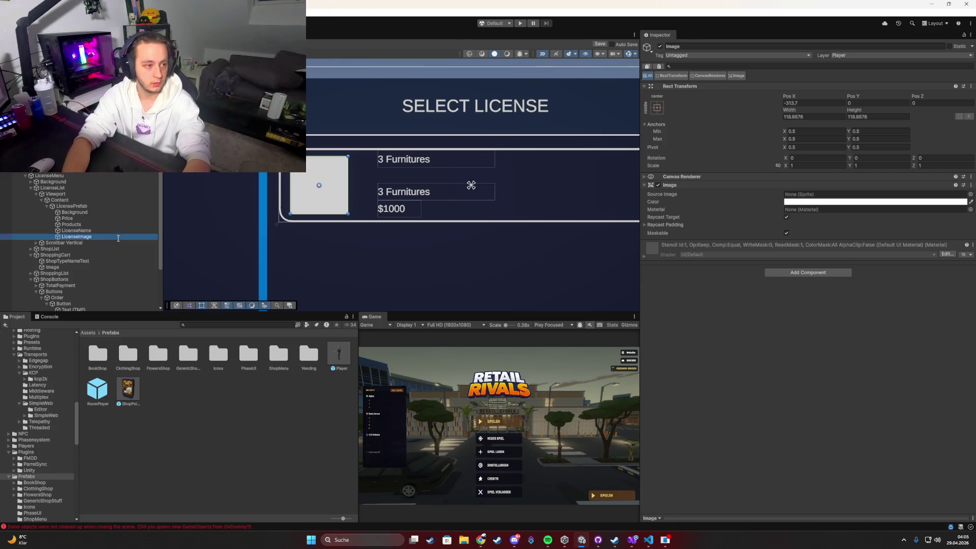
left_click_drag(66, 222, 66, 216)
Widen the Price text box to about 241 to match the Products line.
left_click(72, 224)
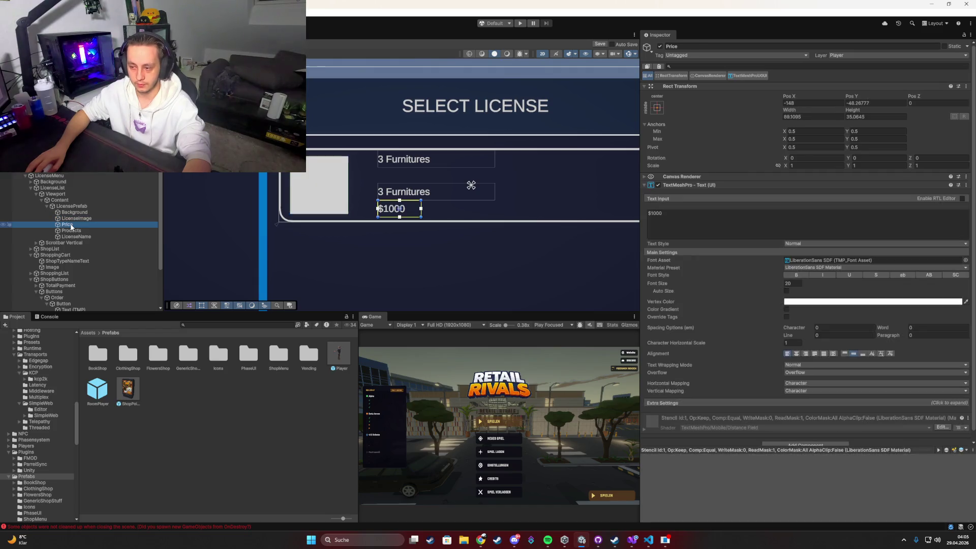
left_click(74, 231)
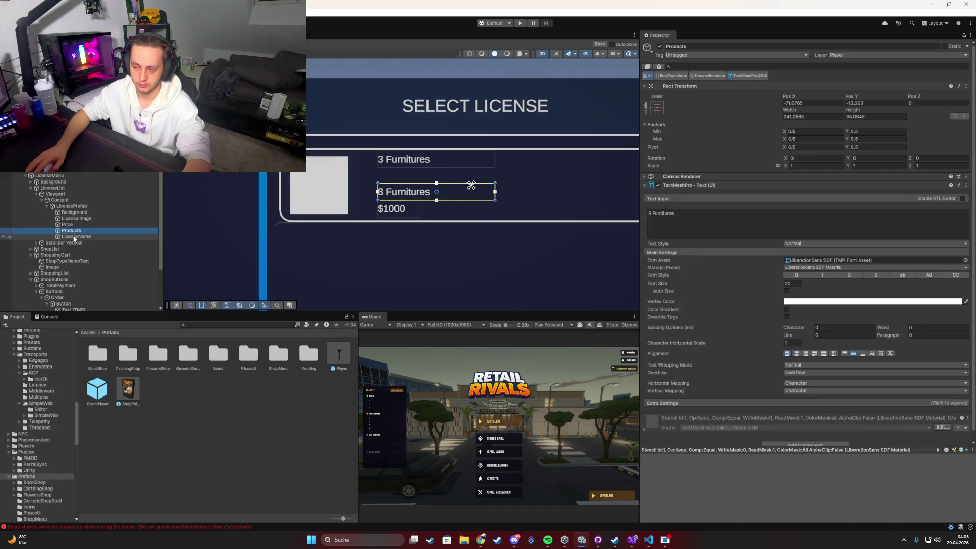
left_click(74, 219)
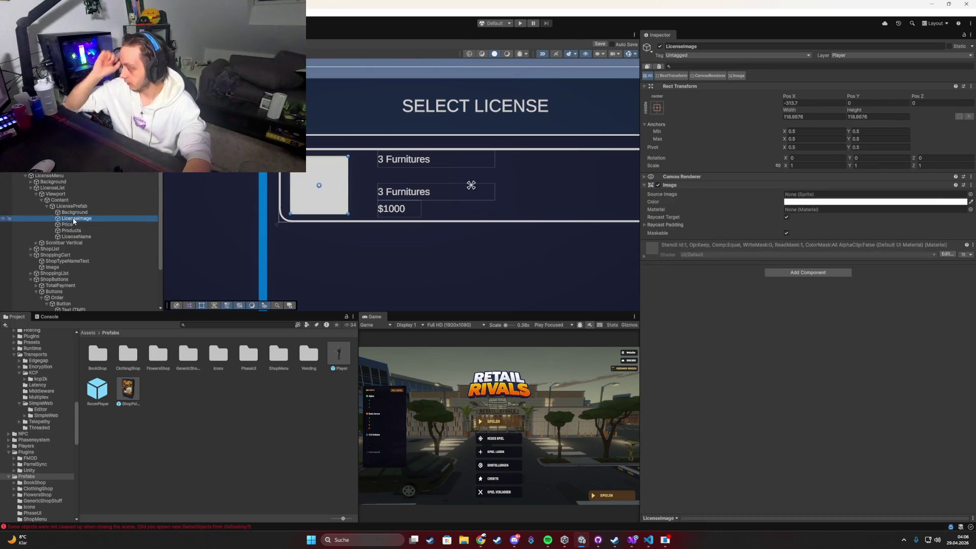
left_click(67, 225)
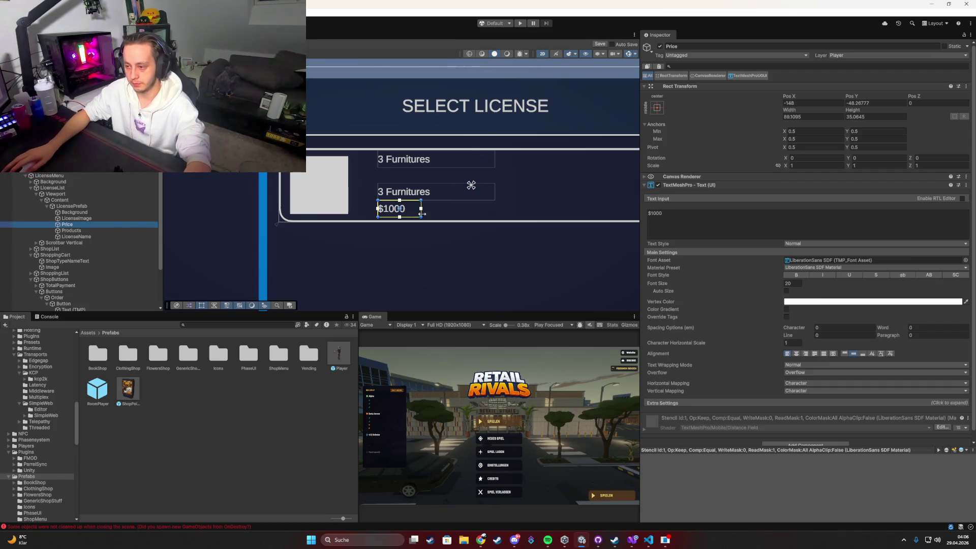
left_click_drag(421, 212, 480, 206)
left_click(66, 236, "shift")
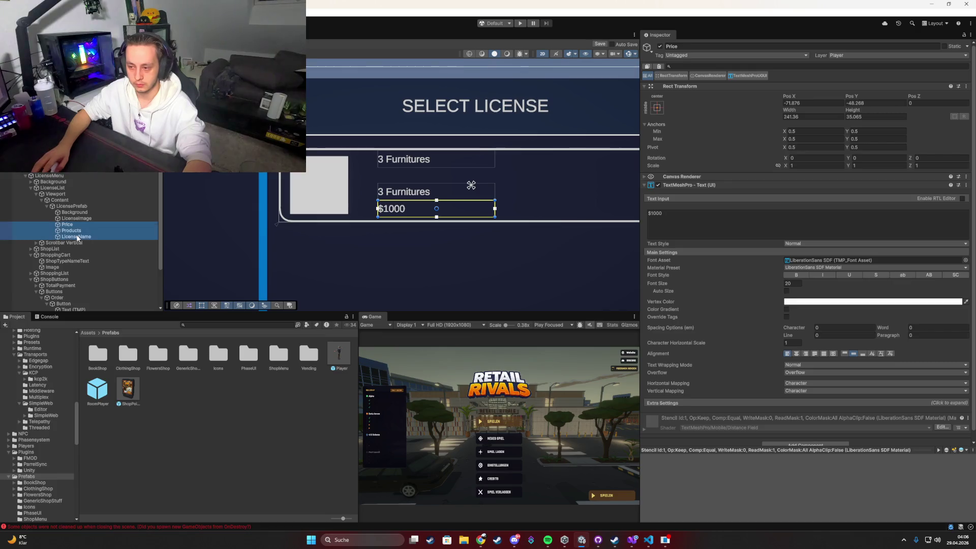
Wrap the three texts in an Informations parent and give it a Vertical Layout Group.
right_click(80, 237)
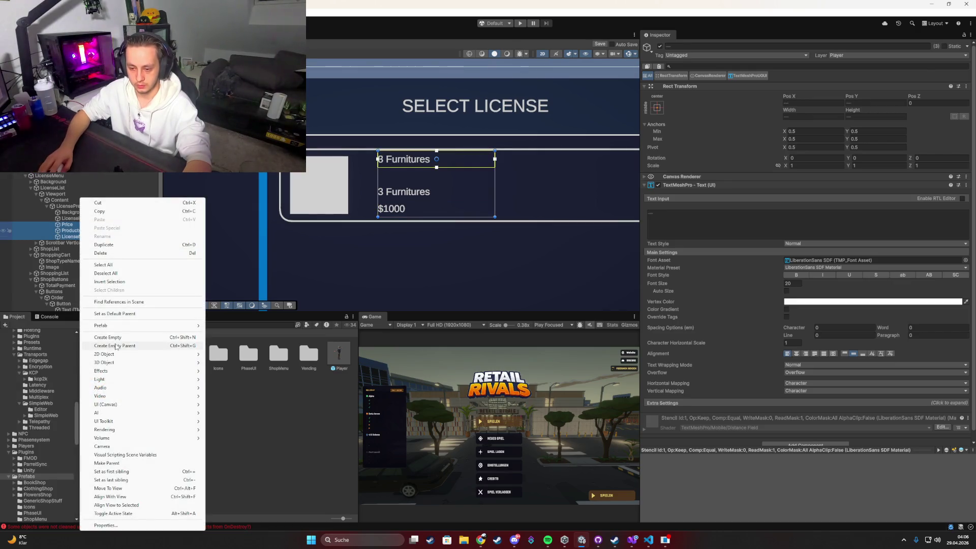
left_click(115, 345)
type("Informations")
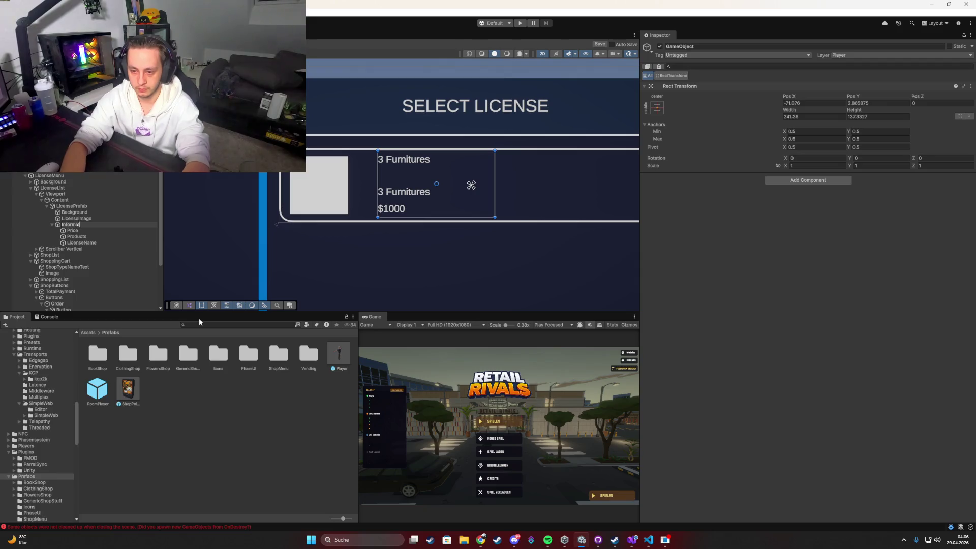
key("Return")
left_click(726, 237)
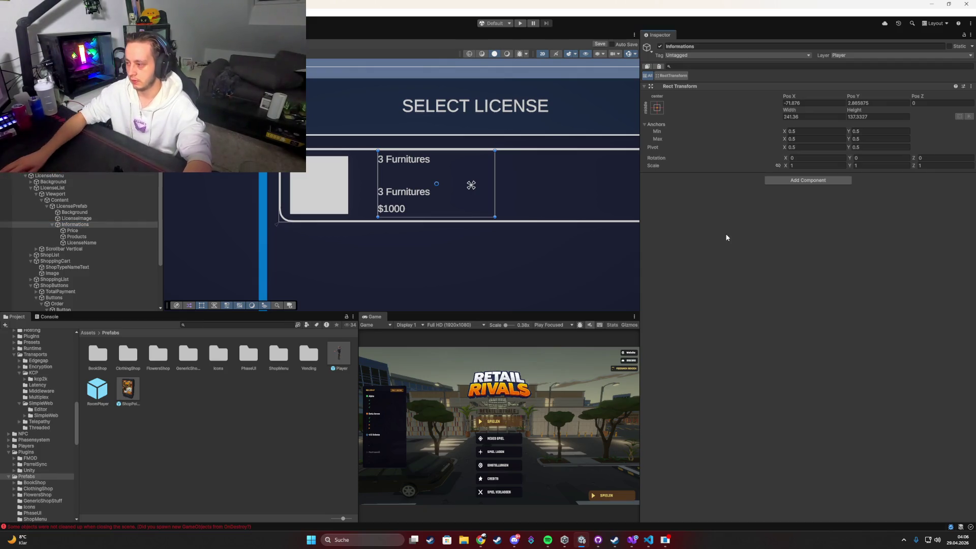
left_click(771, 179)
type("vert")
key("Return")
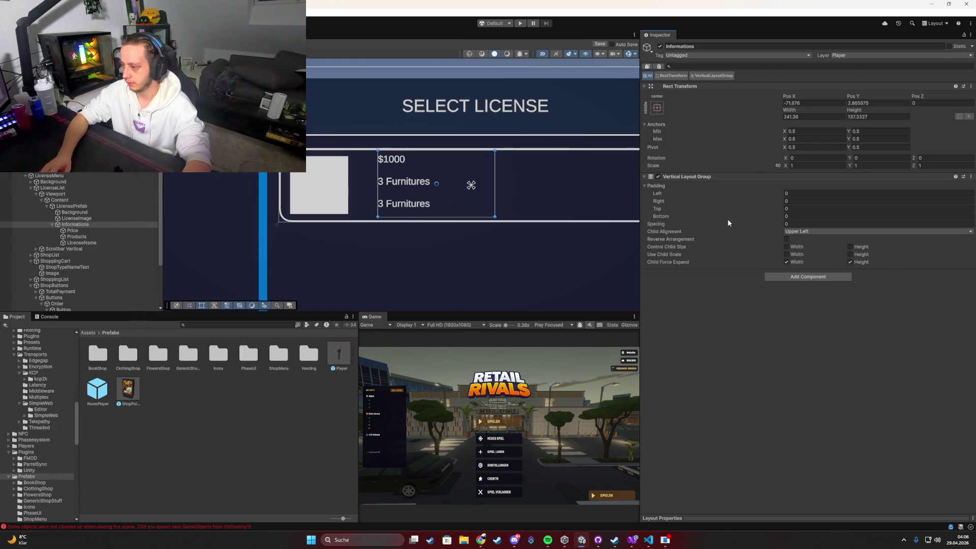
Select Products and LicenseName together for regrouping.
left_click(81, 243)
left_click(74, 236, "shift")
right_click(79, 237)
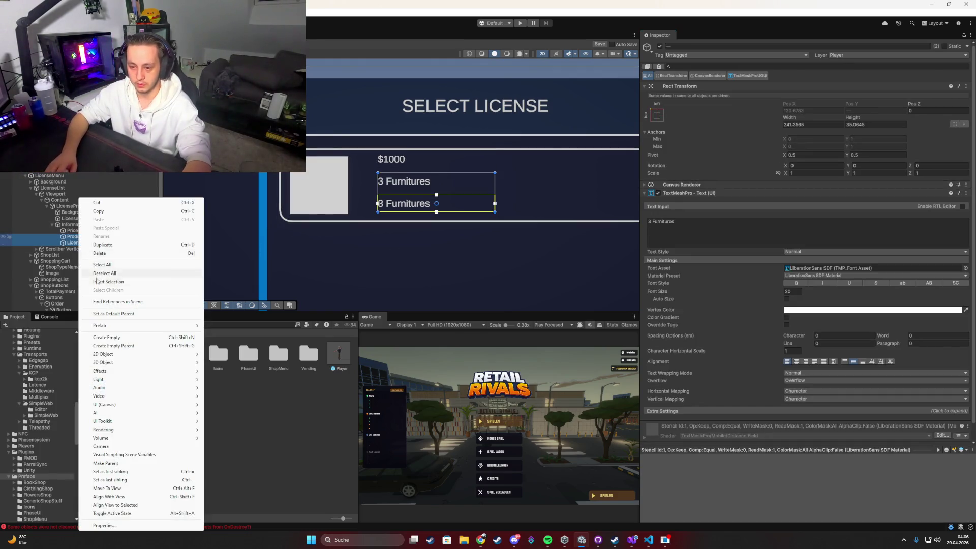
Wrap Products and LicenseName in a BottomInformations parent and stretch both to fill it.
left_click(115, 346)
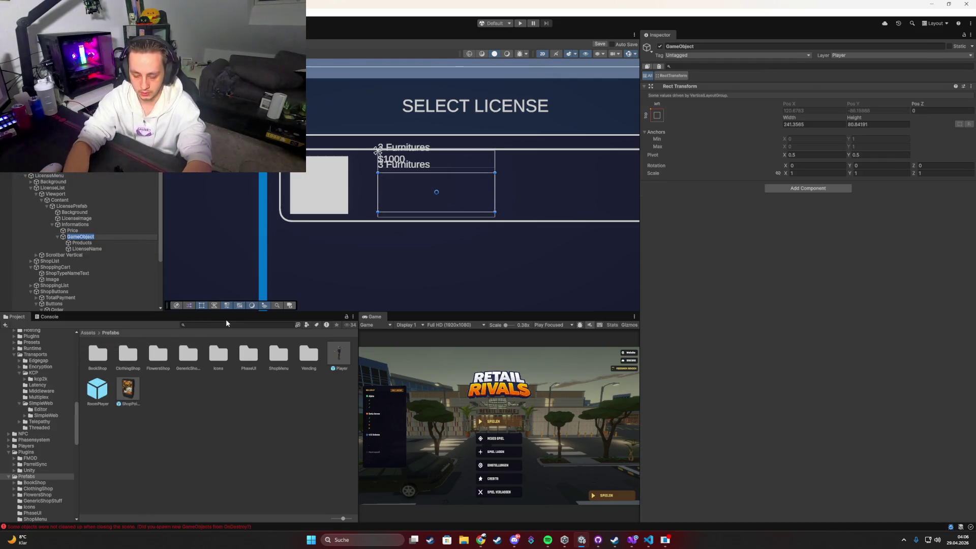
type("BottomInform")
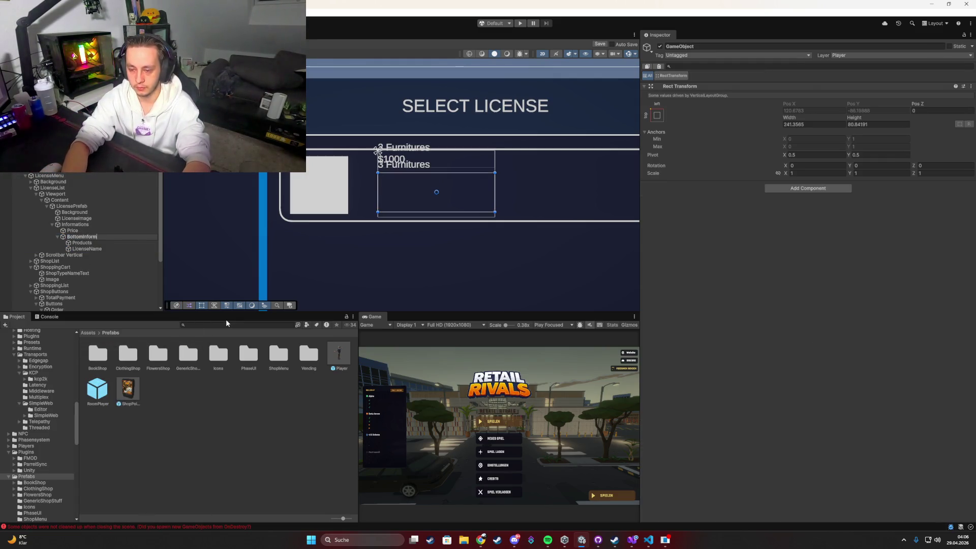
type("ations")
key("Return")
left_click(86, 243)
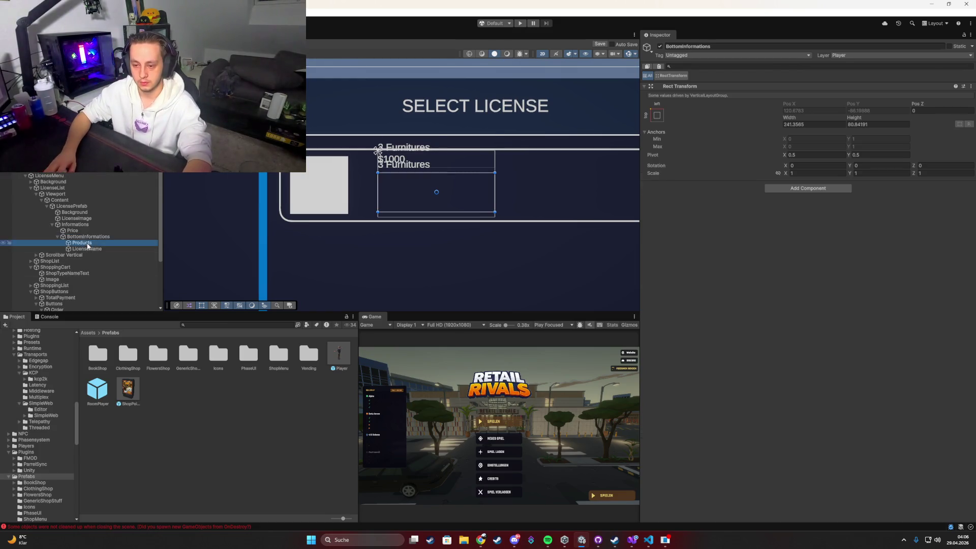
left_click(94, 249, "ctrl")
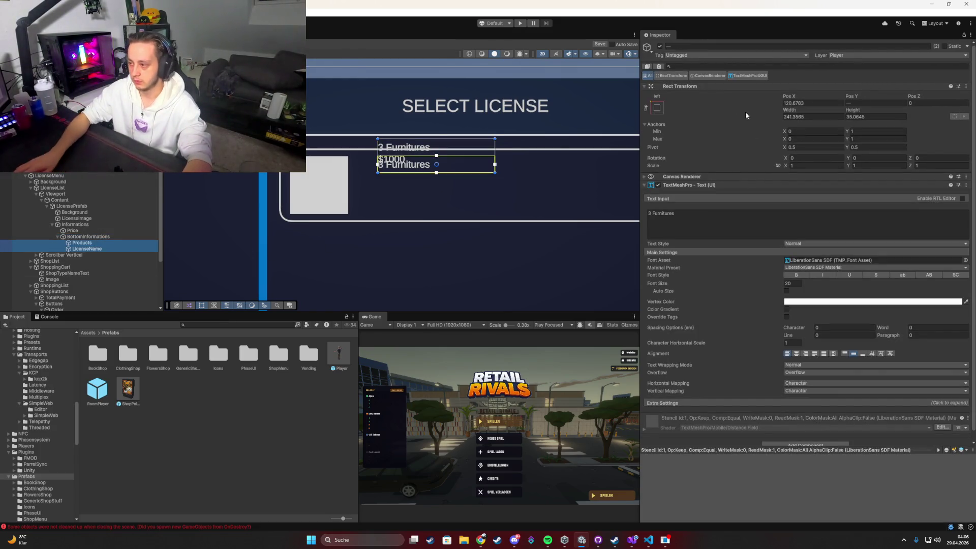
left_click(657, 107)
left_click(738, 222, "alt")
Add a Vertical Layout Group with Control Child Size Width to BottomInformations.
left_click(84, 238)
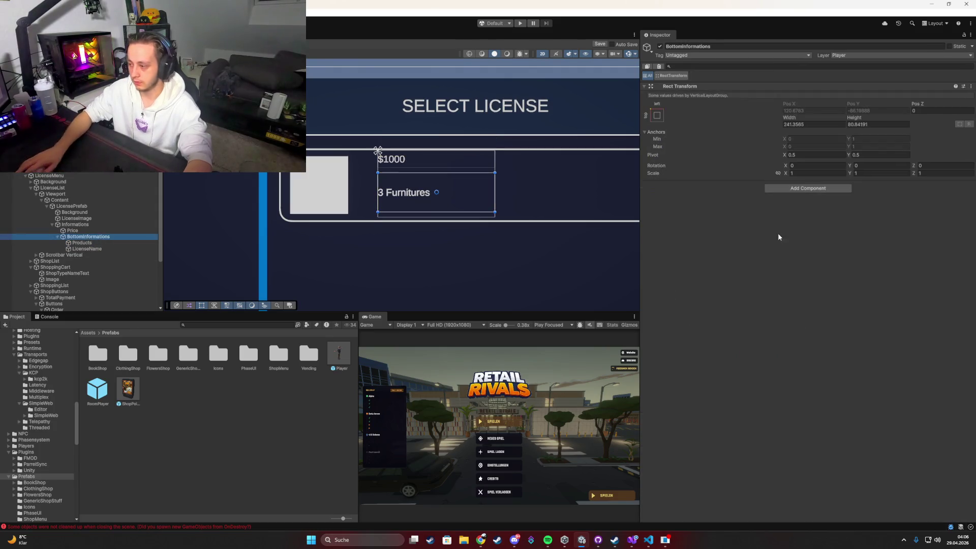
left_click(787, 189)
left_click(782, 206)
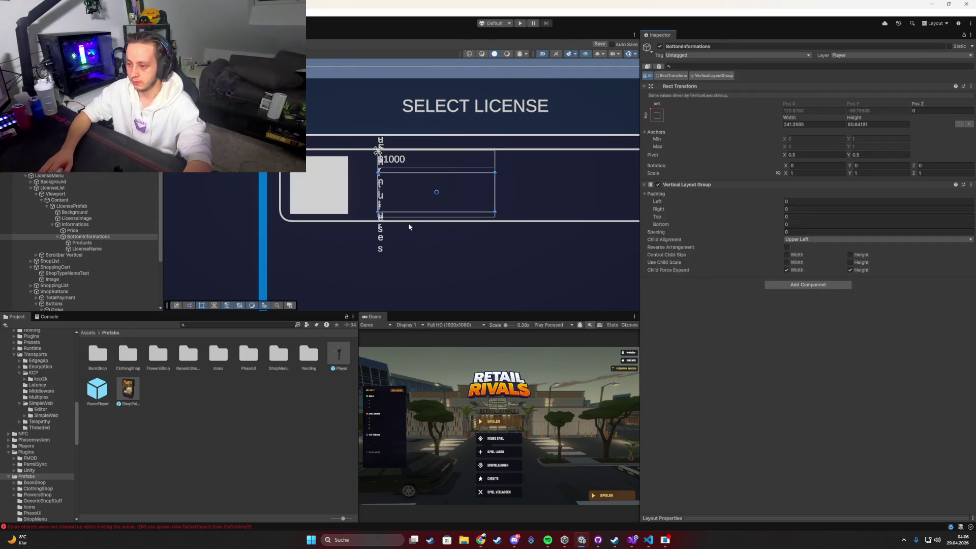
left_click(786, 255)
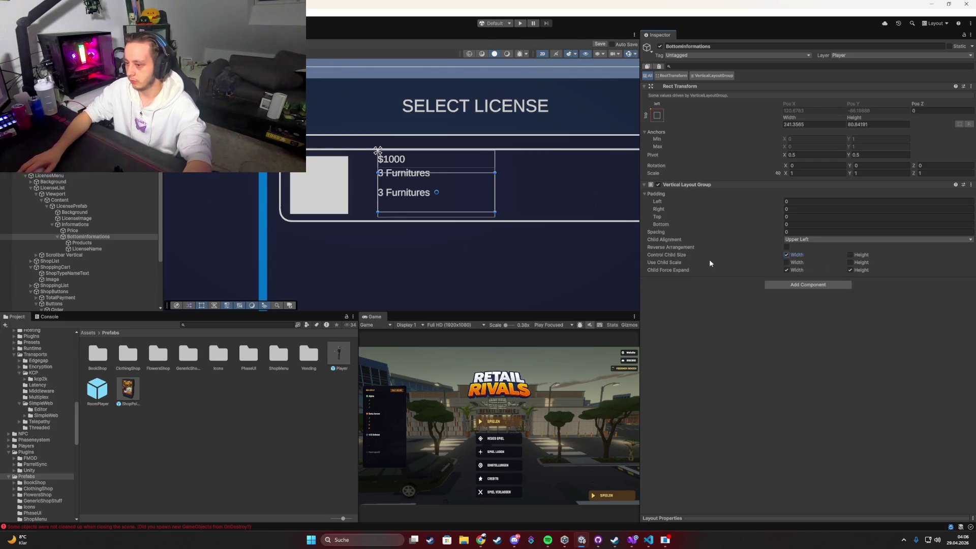
left_click(71, 225)
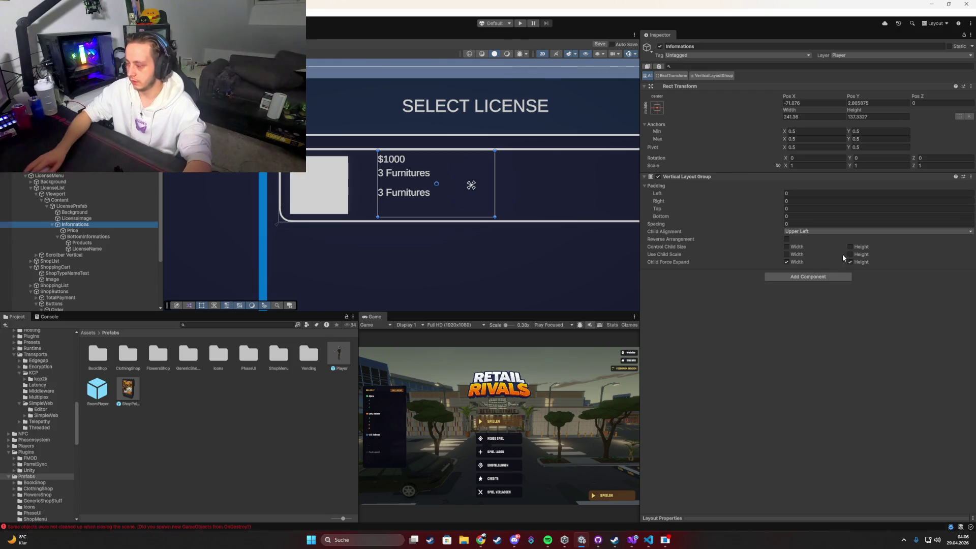
Make Informations' layout control child width with spacing 44.25, and move Price below Products.
left_click(787, 247)
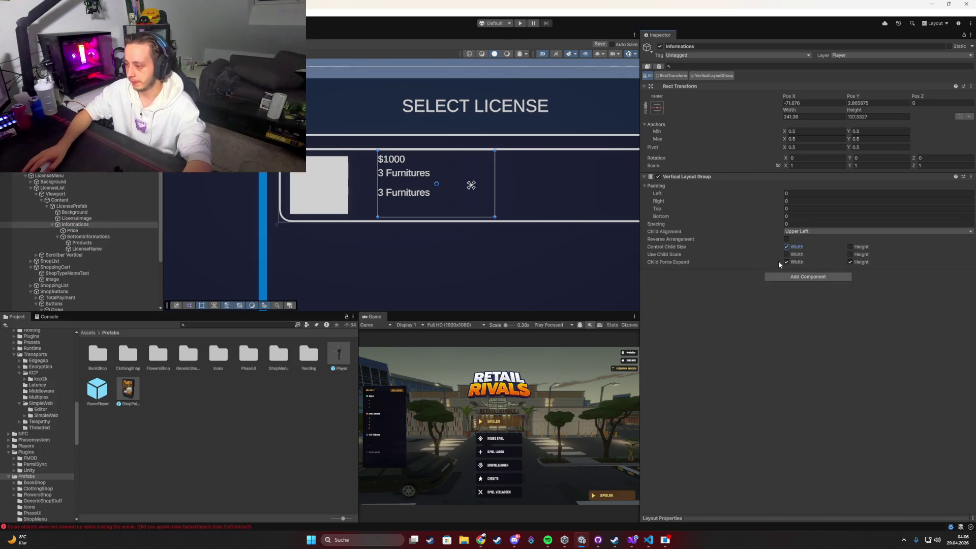
left_click(787, 261)
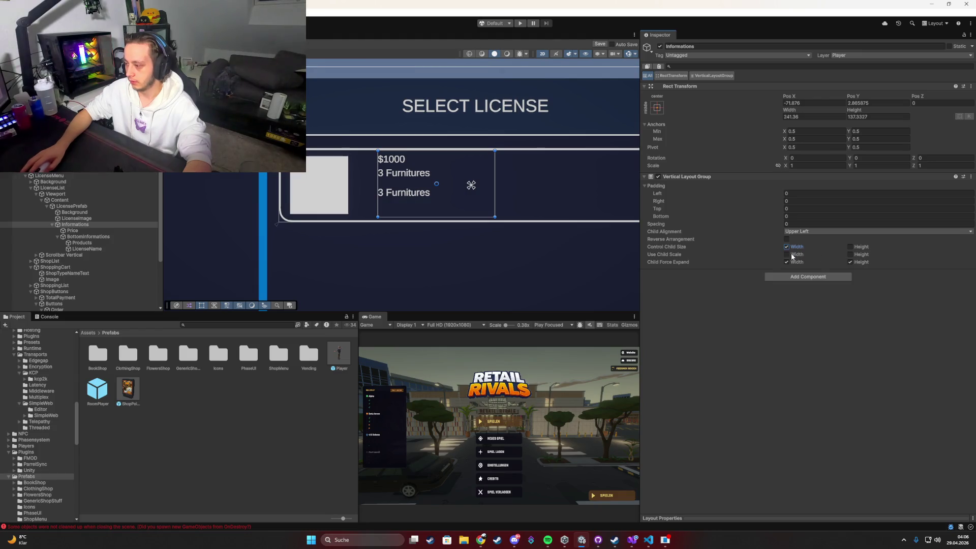
left_click(850, 254)
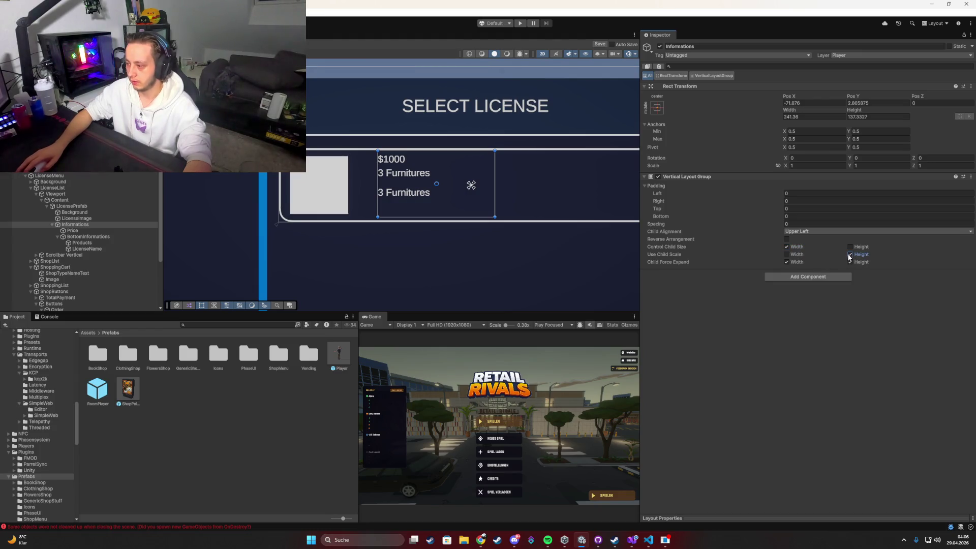
left_click(850, 254)
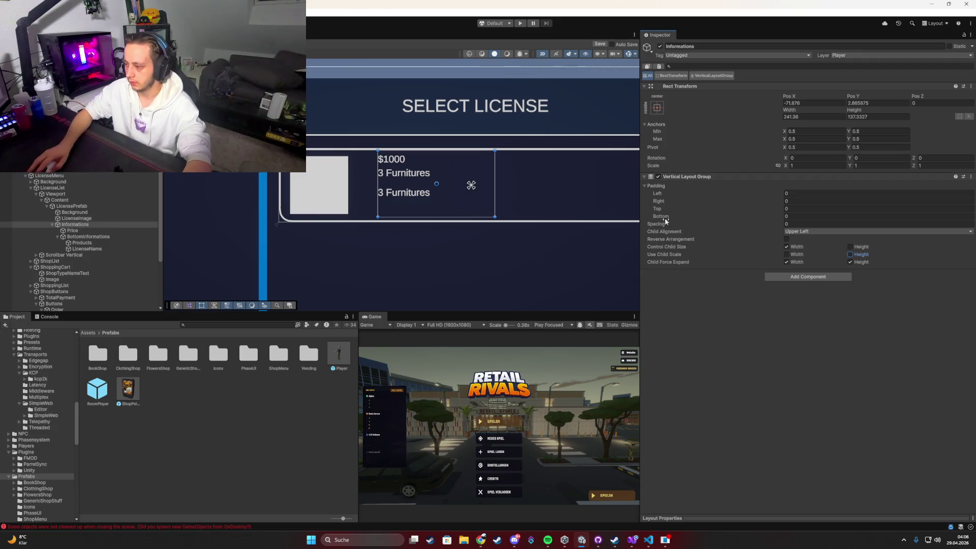
mouse_move(665, 220)
left_mouse_down()
mouse_move(762, 222)
mouse_move(23, 217)
mouse_move(251, 214)
left_mouse_up()
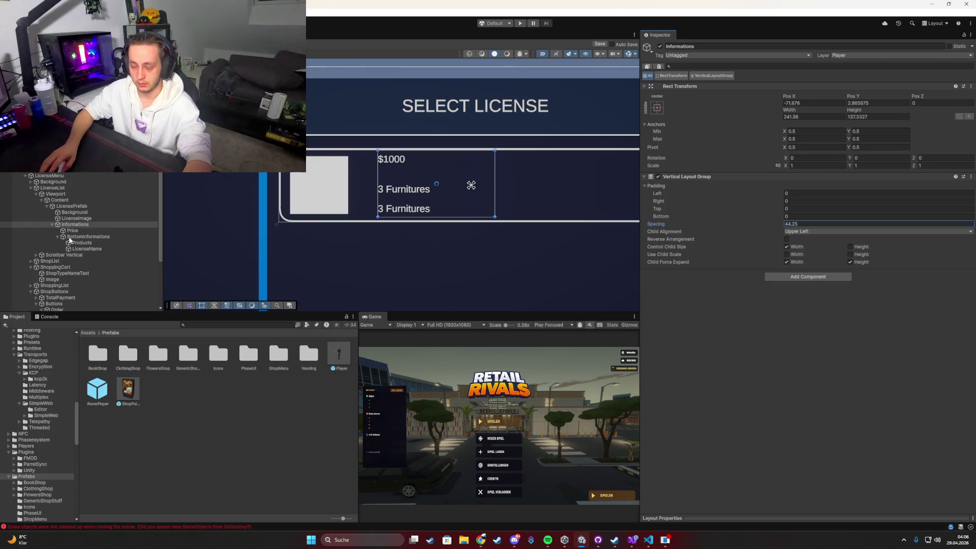
left_click_drag(69, 231, 73, 254)
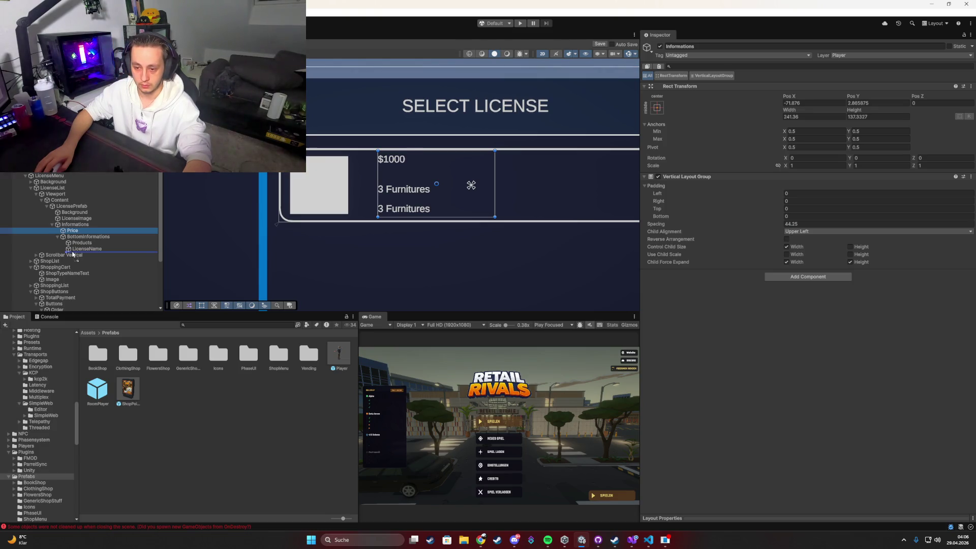
left_click_drag(74, 254, 75, 228)
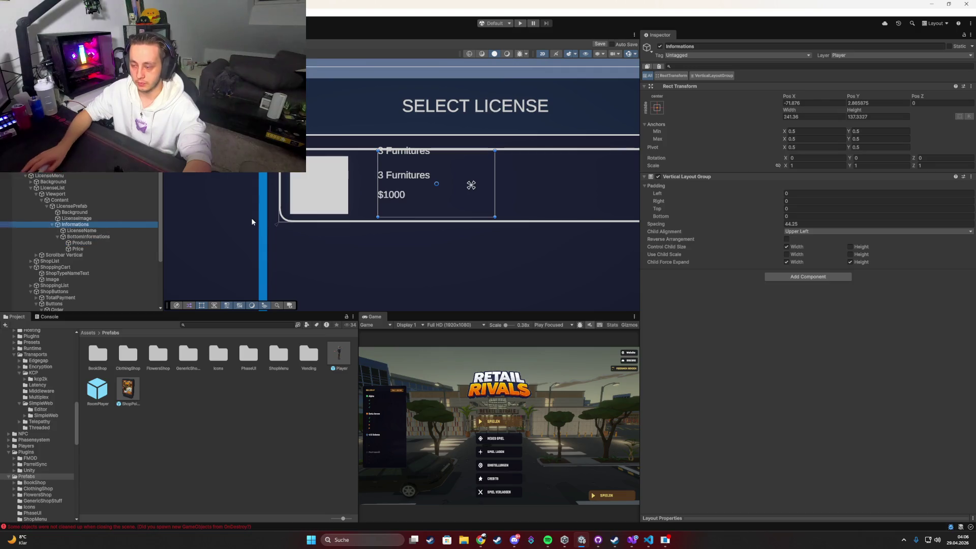
Check LicenseName's anchors and enable Control Child Size Height on Informations.
left_click_drag(406, 180, 404, 184)
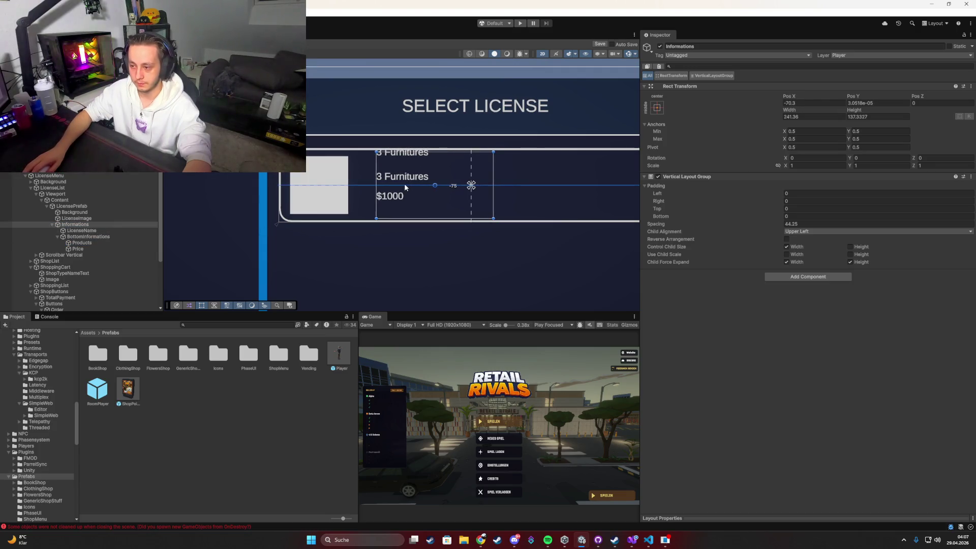
left_click(367, 198)
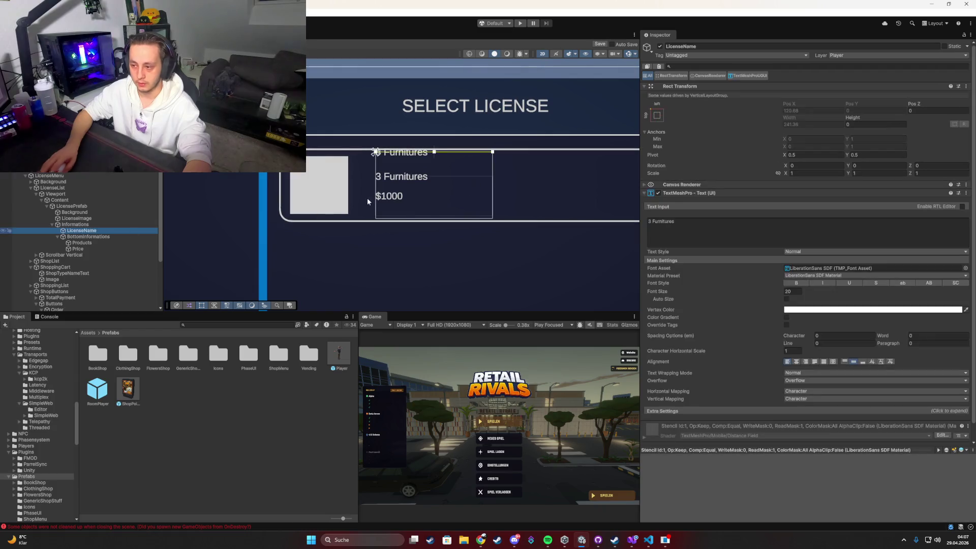
left_click(656, 115)
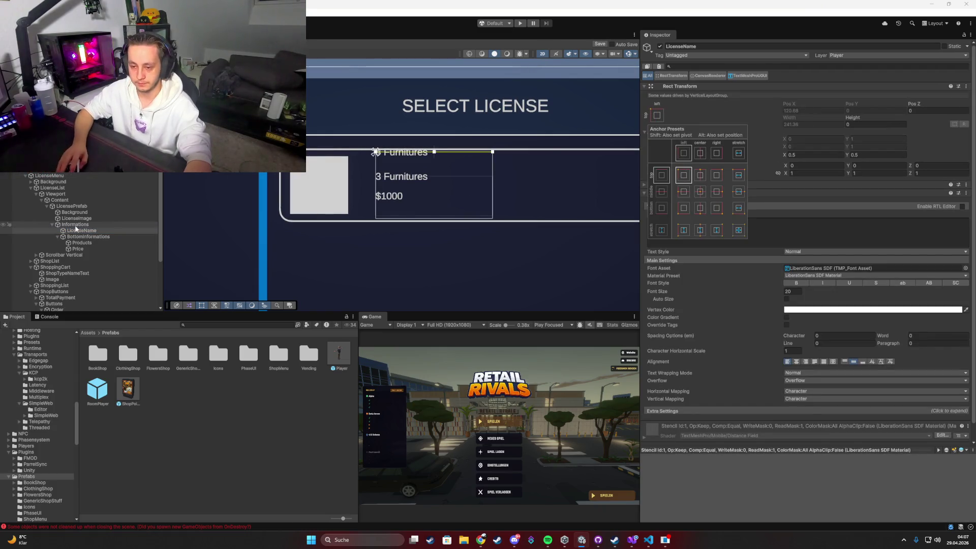
left_click(91, 224)
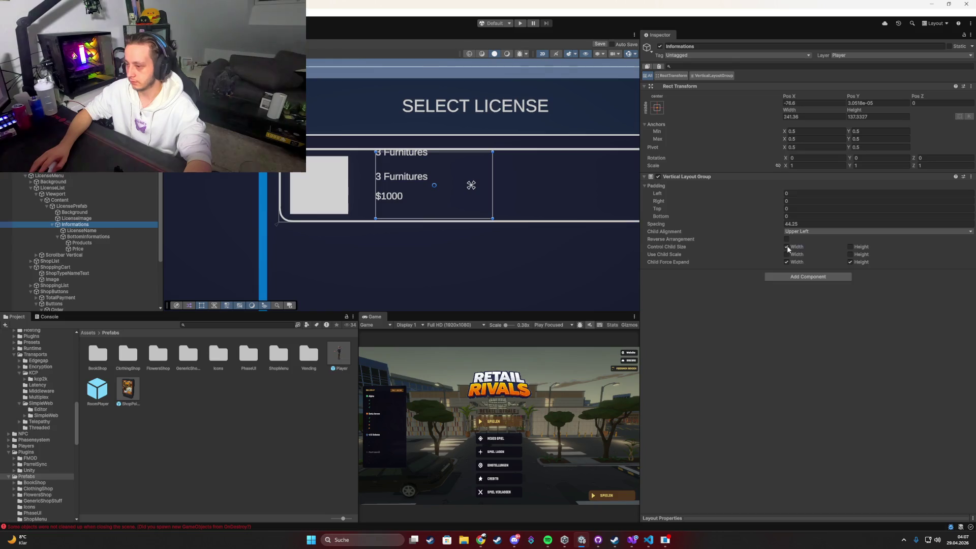
left_click(850, 247)
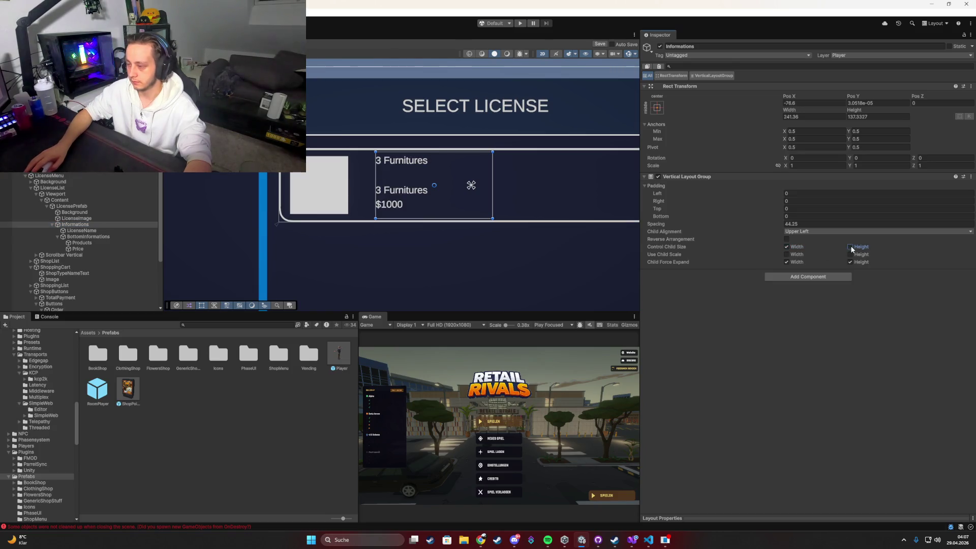
Enable child height control on BottomInformations and nudge Informations right to about Pos X -73.5.
left_click(81, 237)
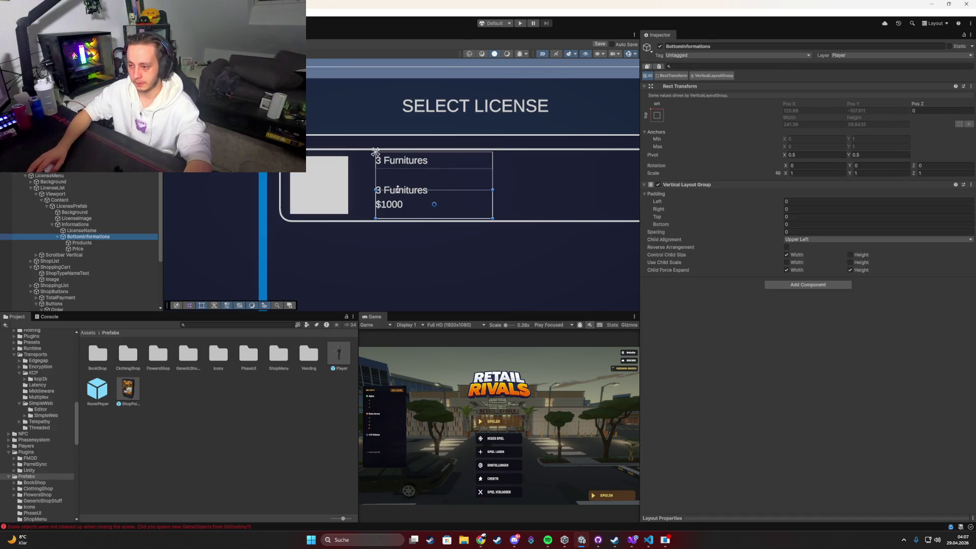
left_click(89, 244)
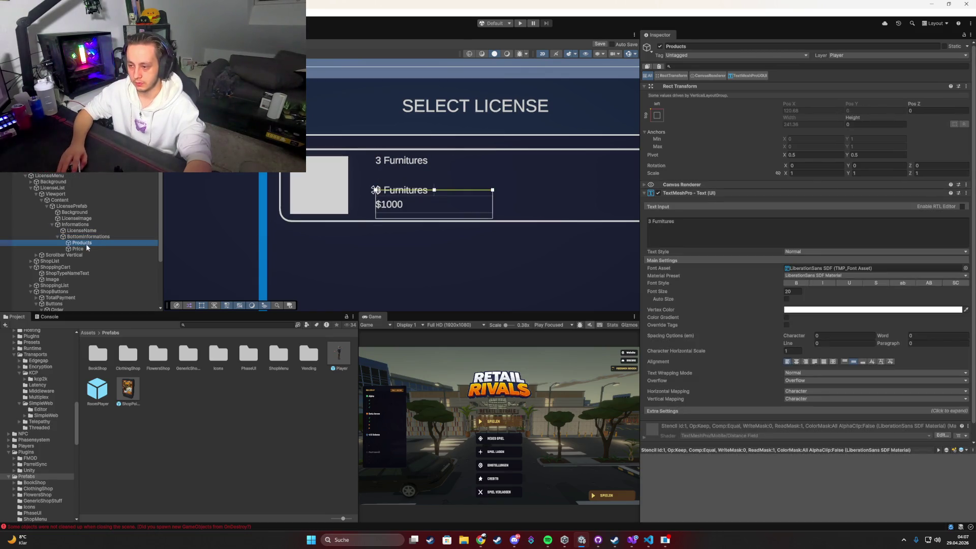
left_click(84, 238)
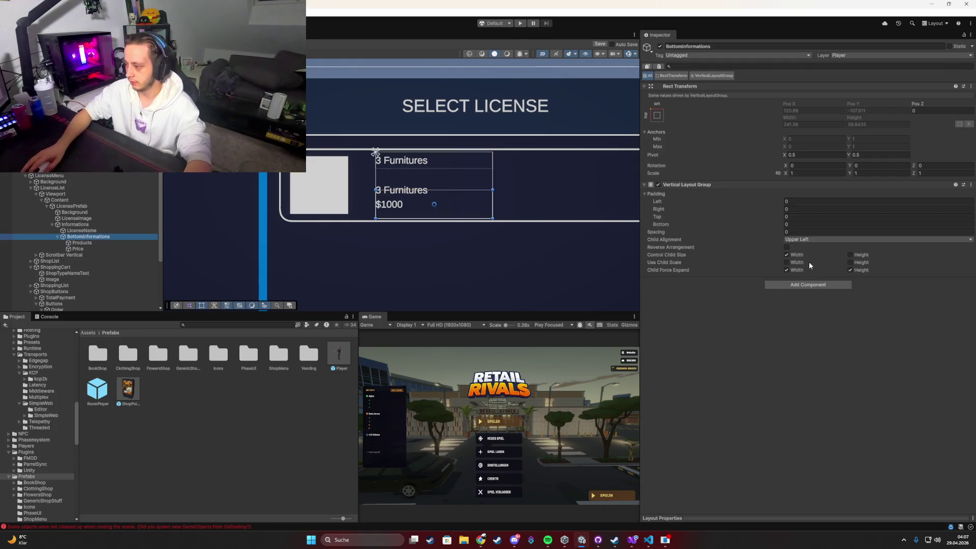
left_click(850, 255)
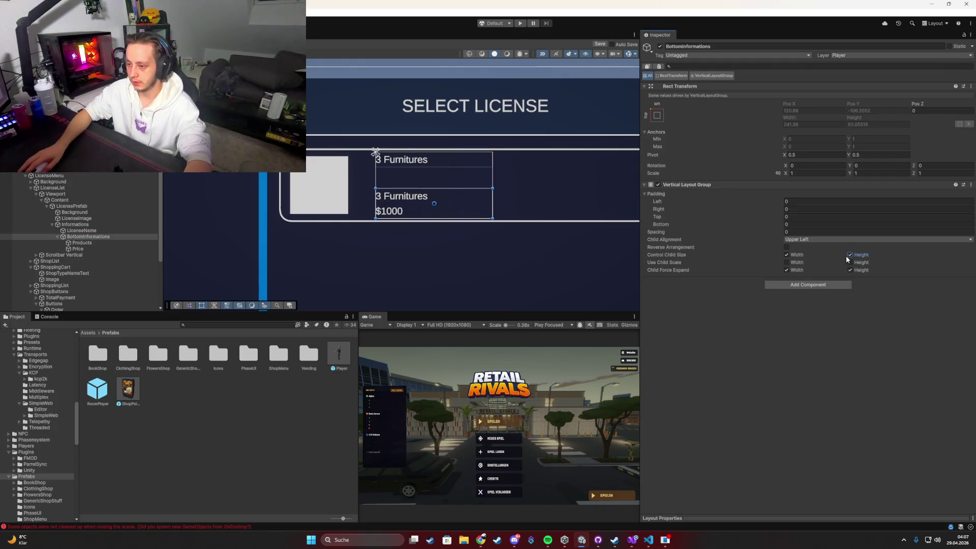
left_click(75, 224)
left_click_drag(415, 201, 418, 201)
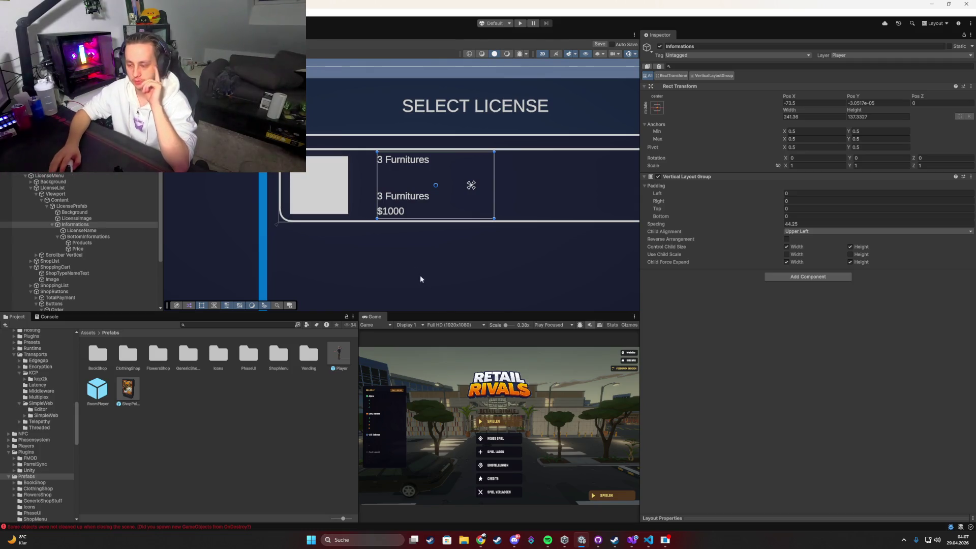
Colour the $1000 Price text green, hex 31DB4F.
left_click(78, 248)
left_click(804, 314)
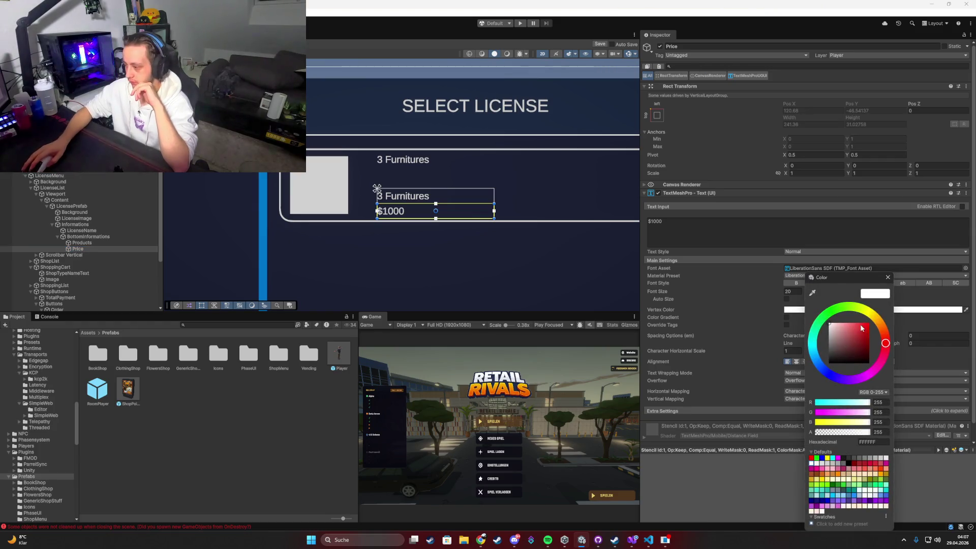
left_click(826, 315)
left_click_drag(858, 338, 860, 329)
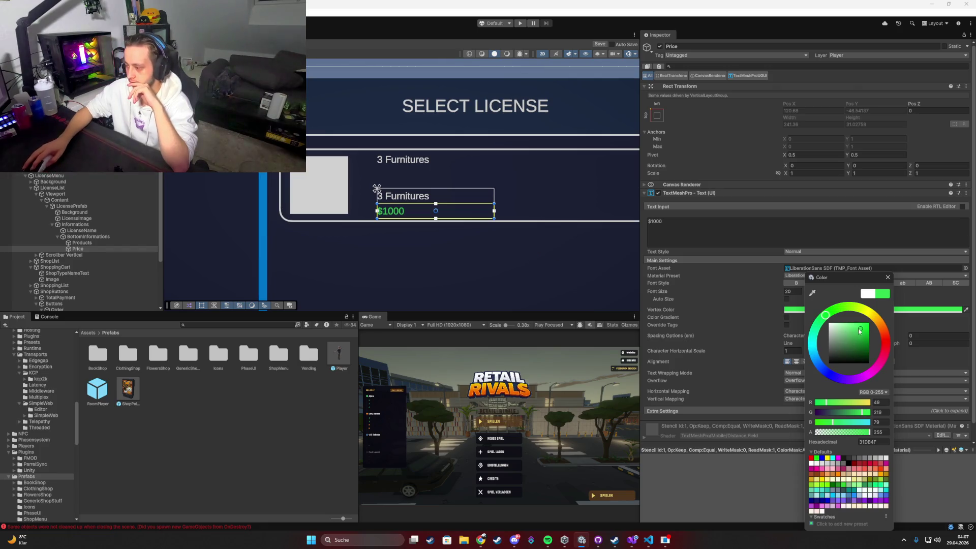
left_click(854, 328)
left_click(664, 326)
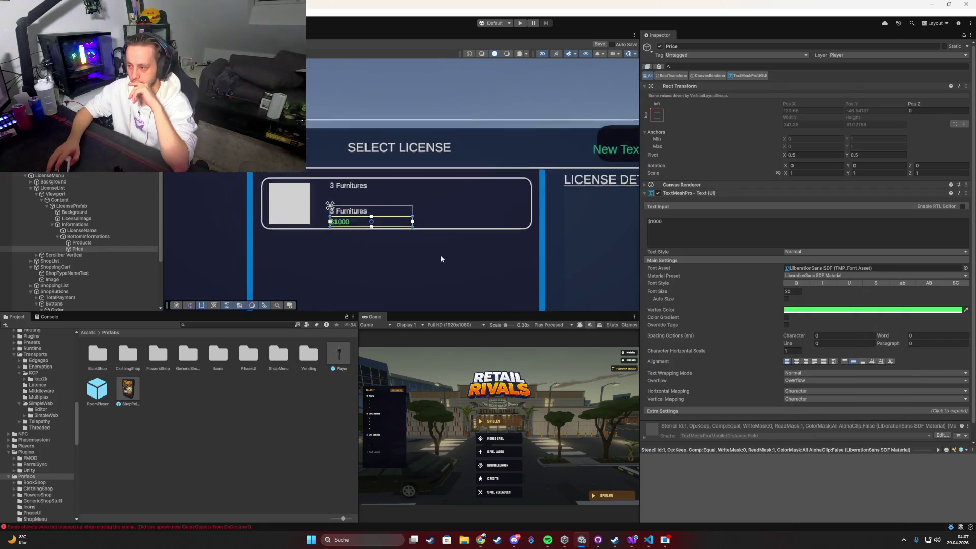
Collapse the Informations group in the Hierarchy and select it.
scroll(409, 211, "up", 2)
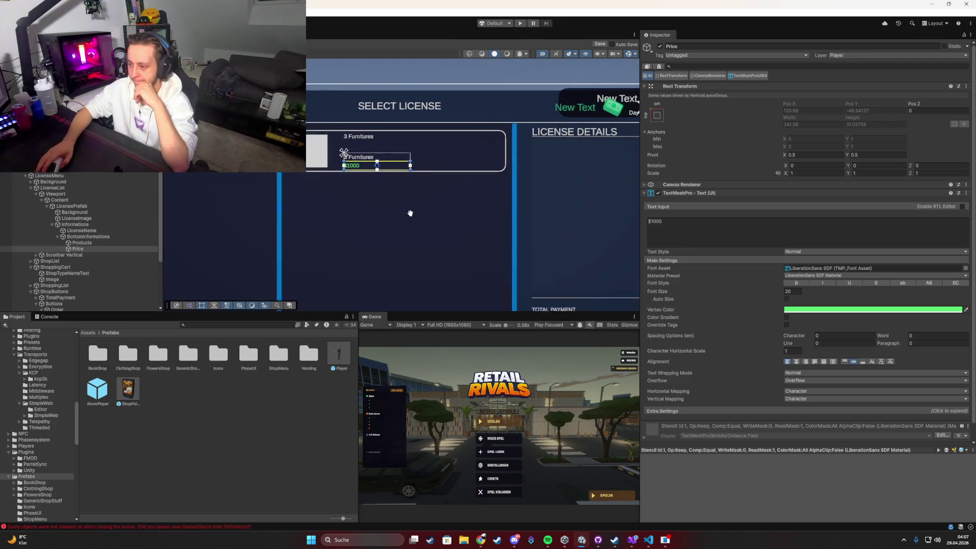
left_click(53, 224)
left_click(62, 225)
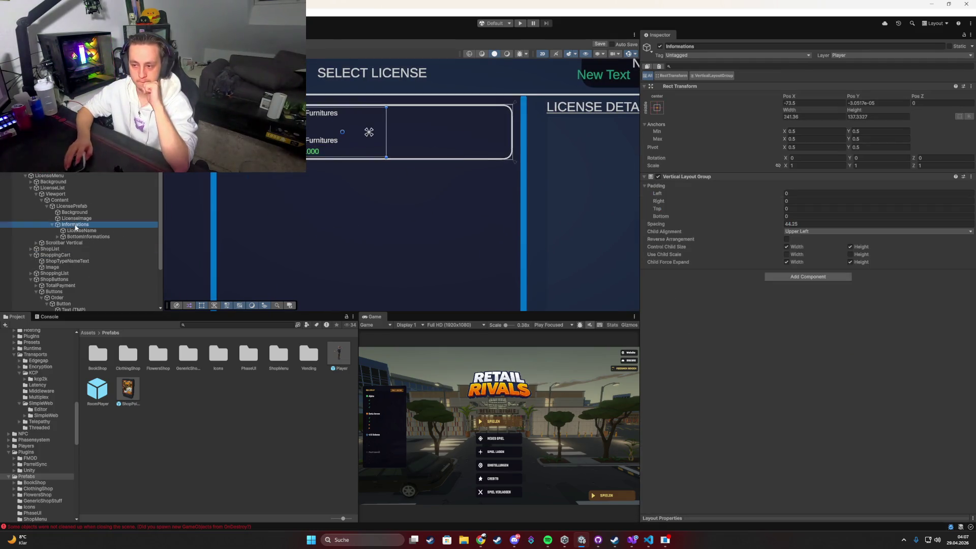
right_click(70, 207)
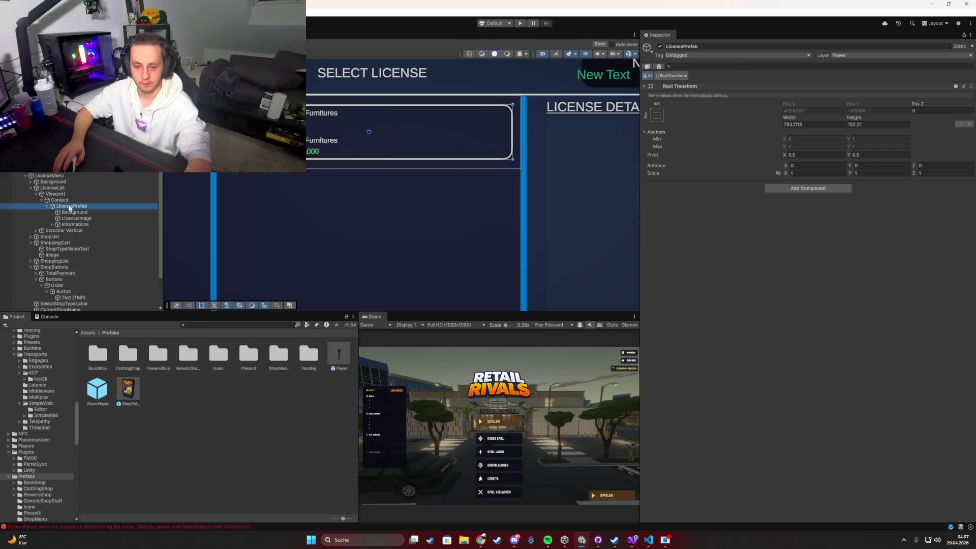
Add an image to LicensePrefab as a short bar on the card's right side.
mouse_move(101, 415)
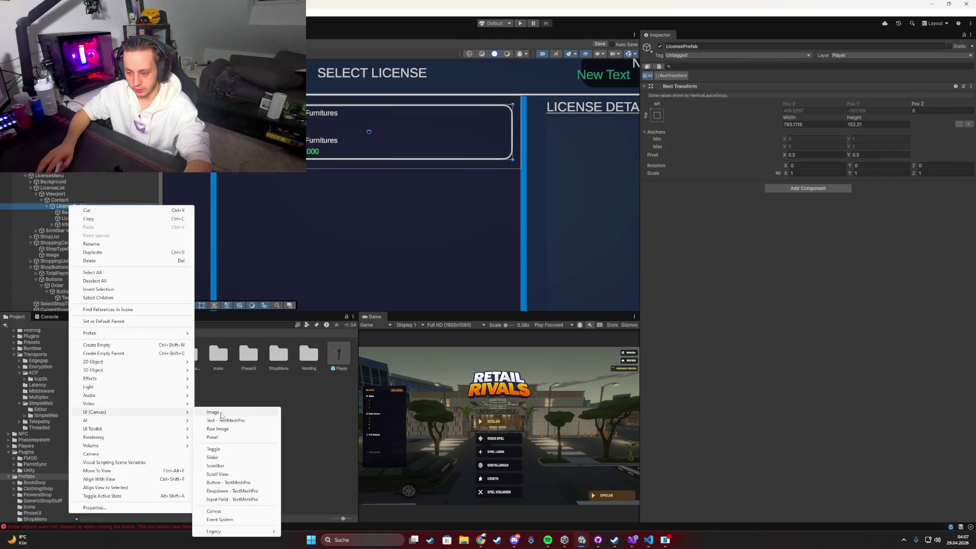
left_click(212, 412)
left_click_drag(378, 150, 498, 155)
mouse_move(494, 120)
left_mouse_down()
mouse_move(494, 148)
mouse_move(473, 151)
left_mouse_up()
scroll(508, 148, "up", 3)
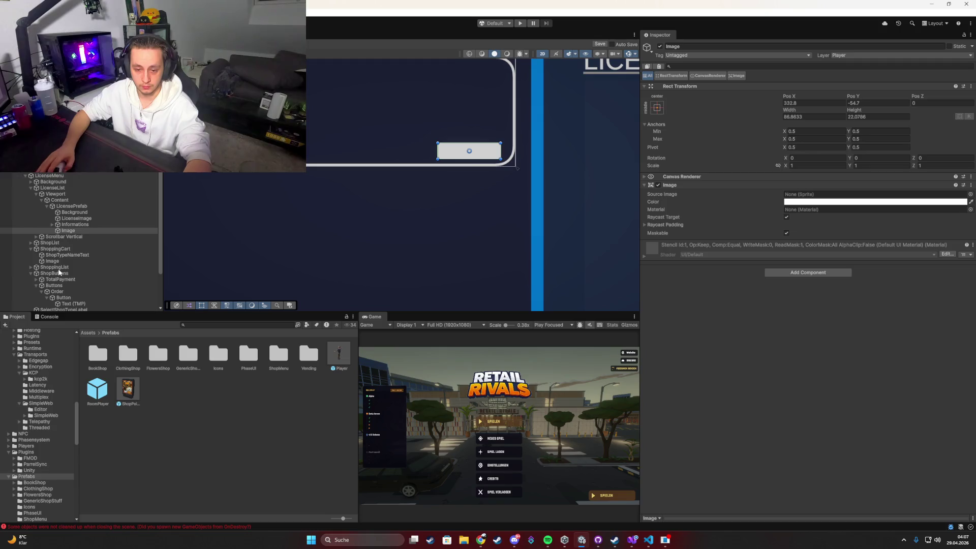
Add a stretched TextMeshPro text inside the image and enlarge the bar slightly.
right_click(65, 233)
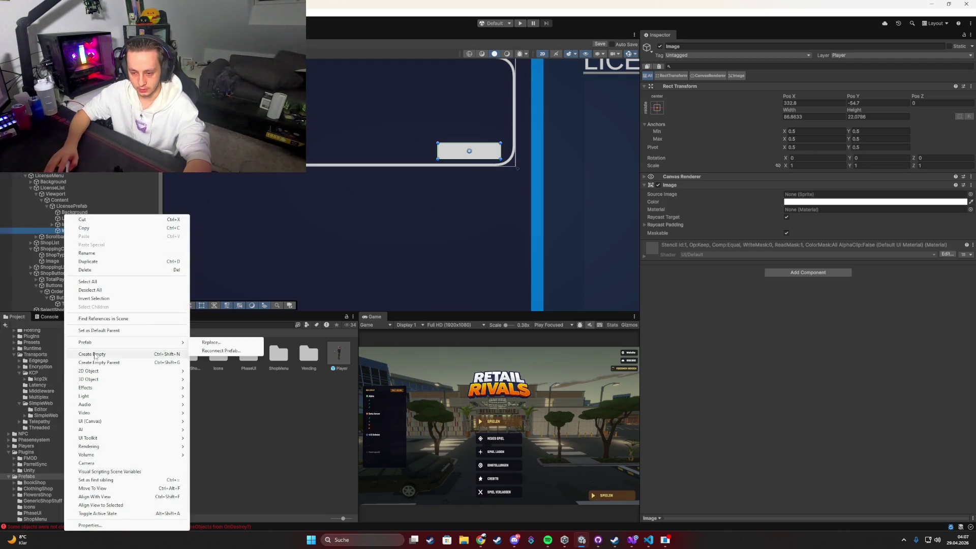
mouse_move(99, 421)
left_click(217, 430)
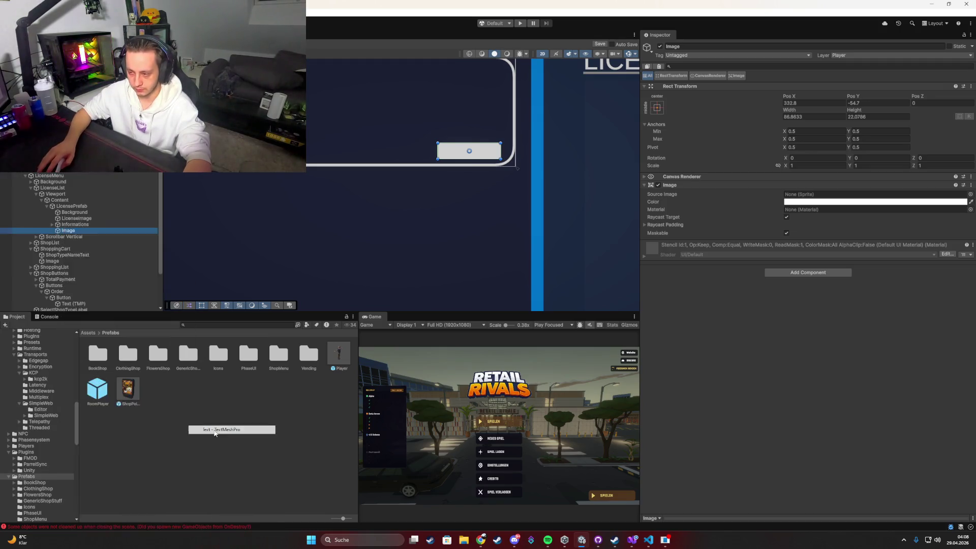
left_click(657, 107)
left_click(738, 222, "alt")
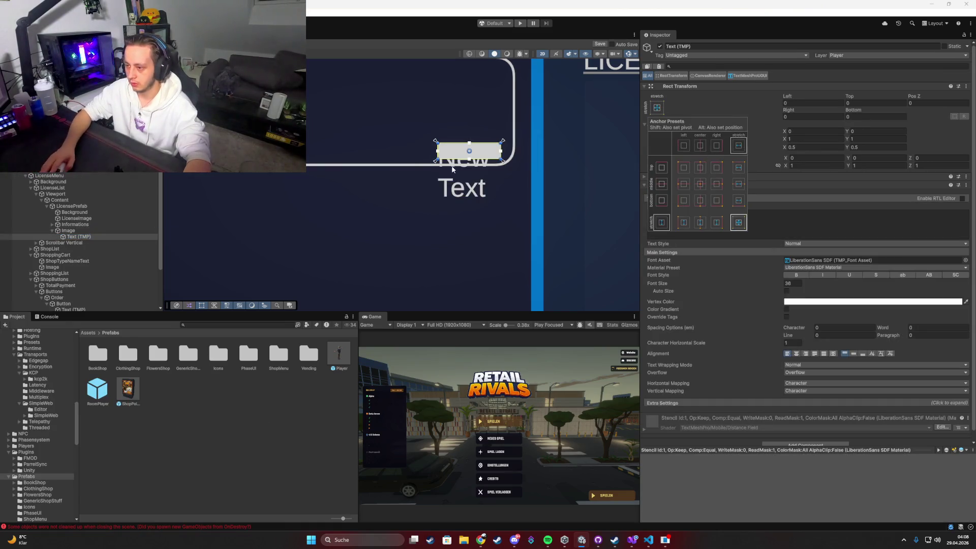
left_click(68, 230)
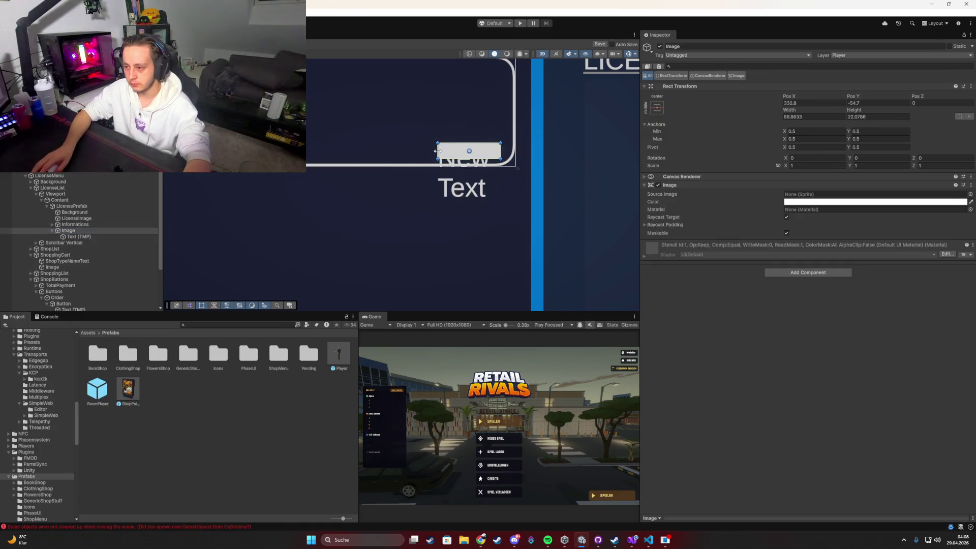
left_click_drag(437, 150, 424, 151)
left_click_drag(489, 142, 489, 140)
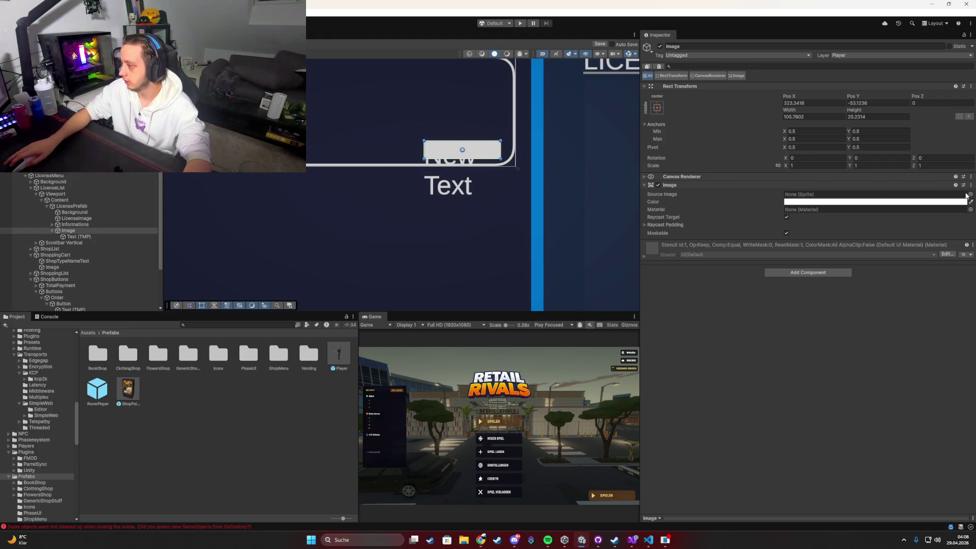
Give the image the BasicFrame_Square01 sprite with Sliced image type.
left_click(970, 195)
type("uare")
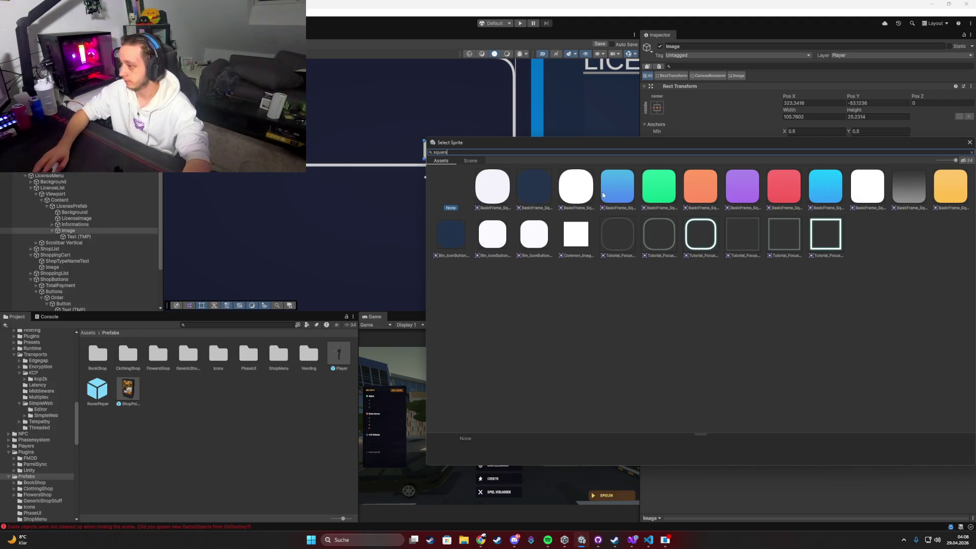
double_click(730, 191)
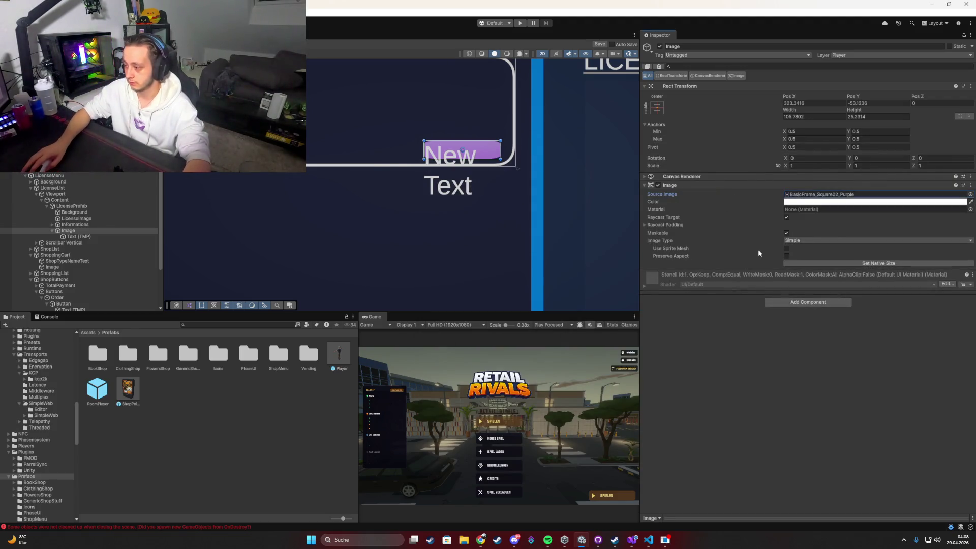
left_click(805, 259)
left_click_drag(713, 249, 715, 248)
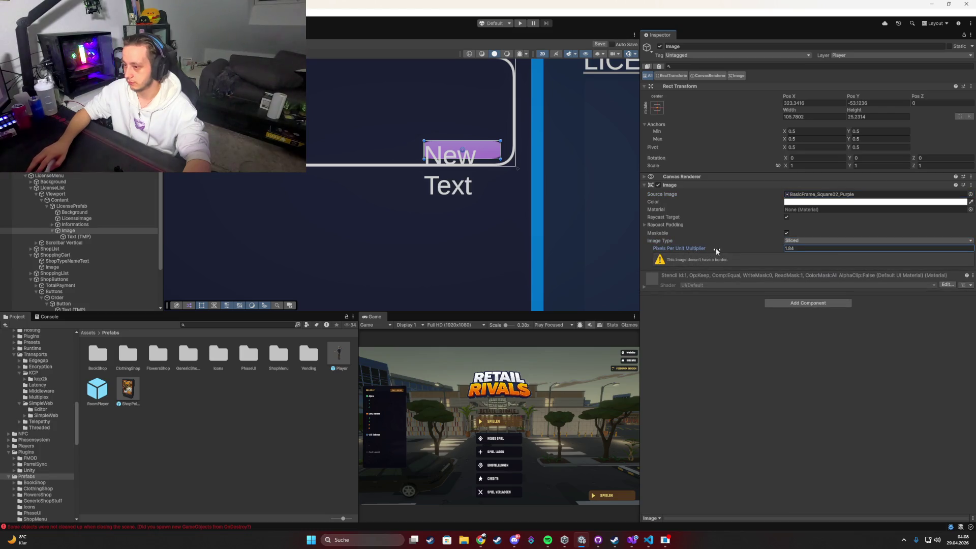
left_click(813, 240)
left_click(803, 248)
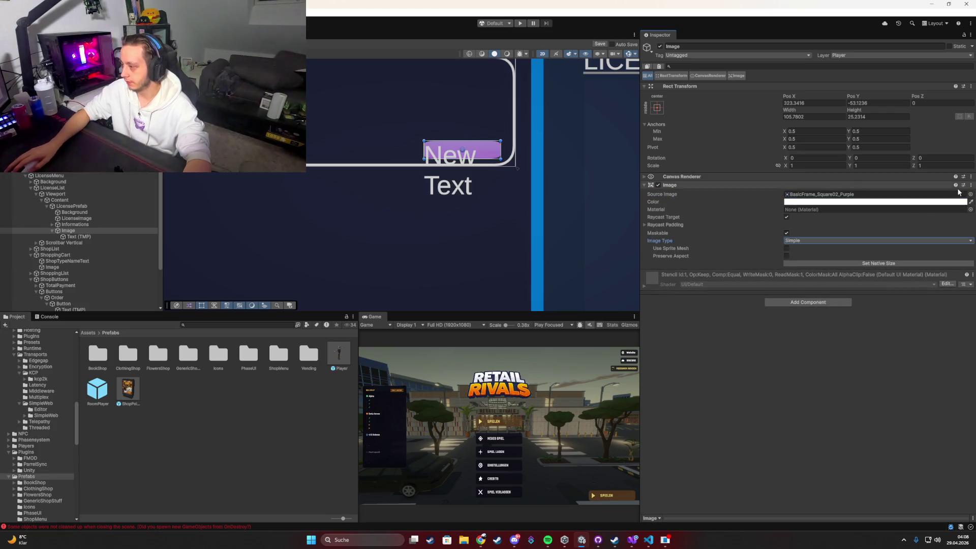
left_click(971, 195)
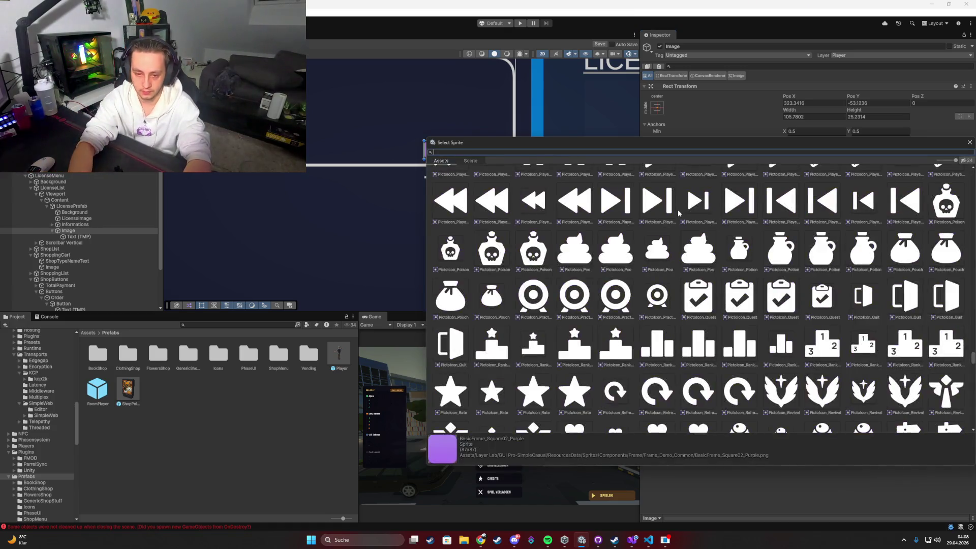
type("square")
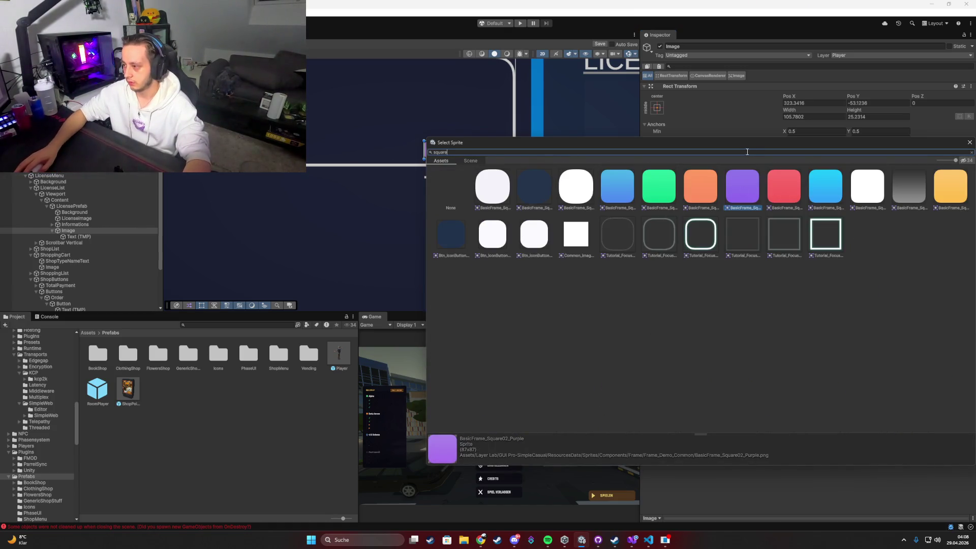
left_click_drag(747, 144, 626, 272)
double_click(366, 314)
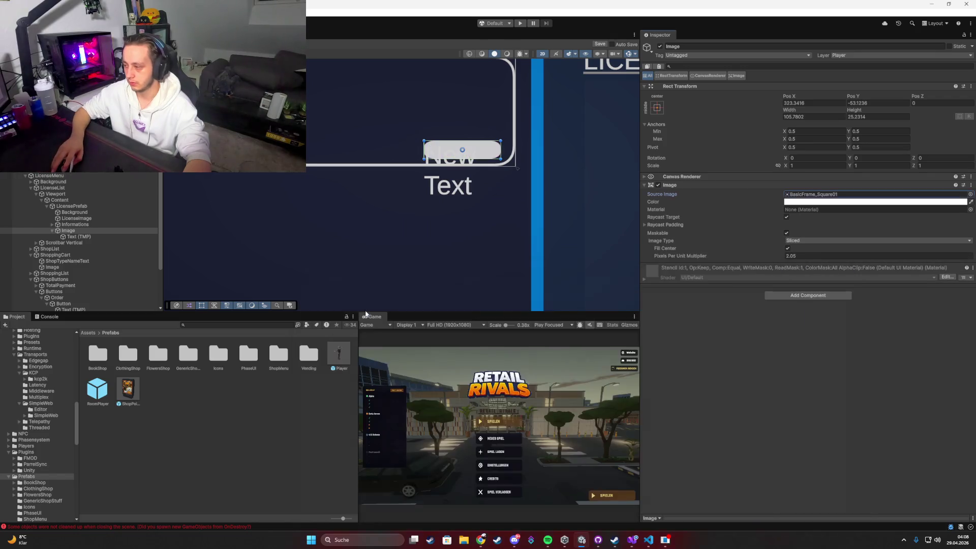
Rename the image to Tag.
left_click(71, 231)
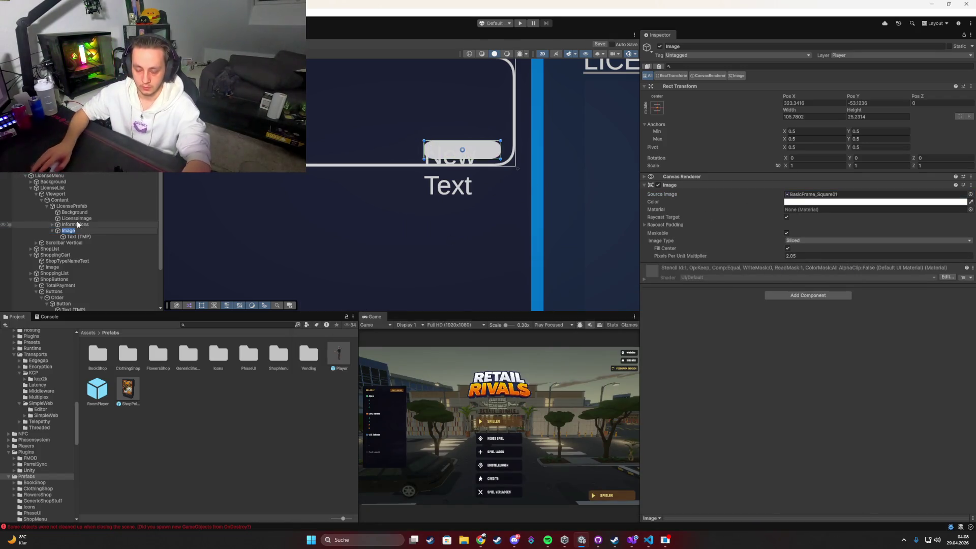
type("Tag")
key("Return")
key("Down")
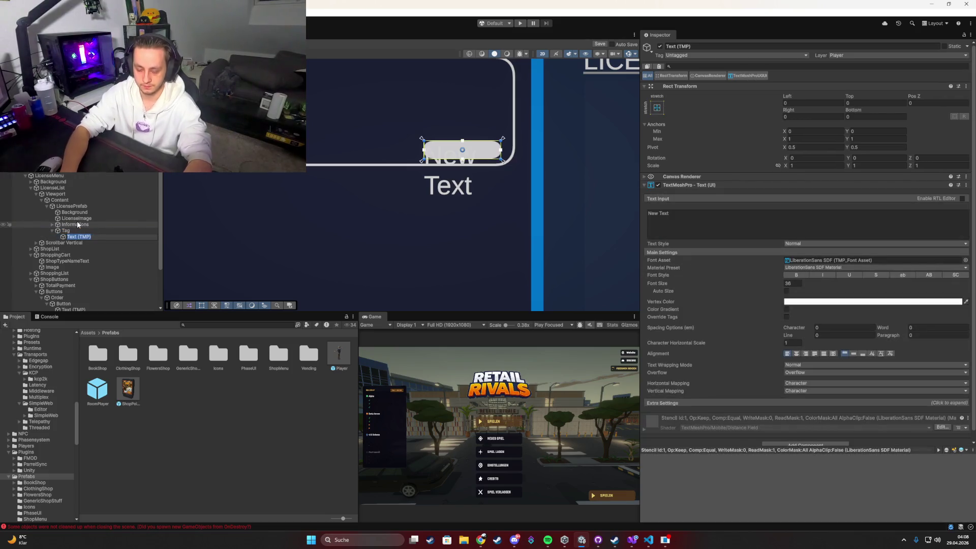
Rename the text child to Tagname, make it read Base, and set font size 14.
key("F2")
type("Tagname")
key("Return")
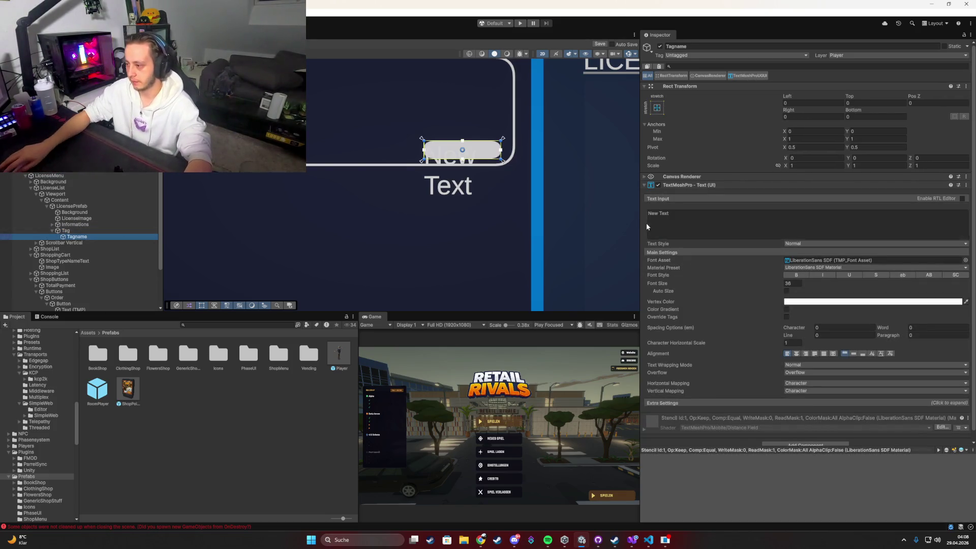
left_click(679, 227)
key("ctrl+a")
type("Ba")
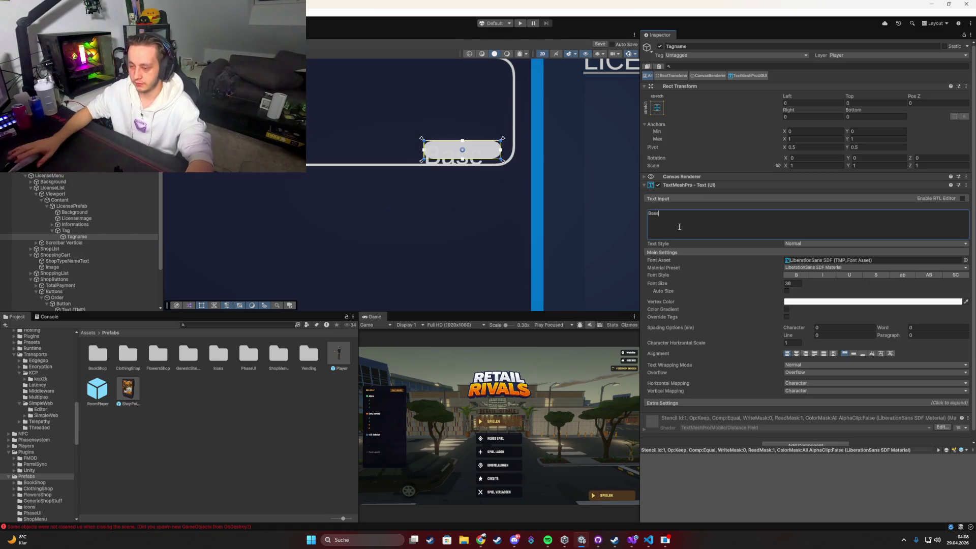
left_click(793, 283)
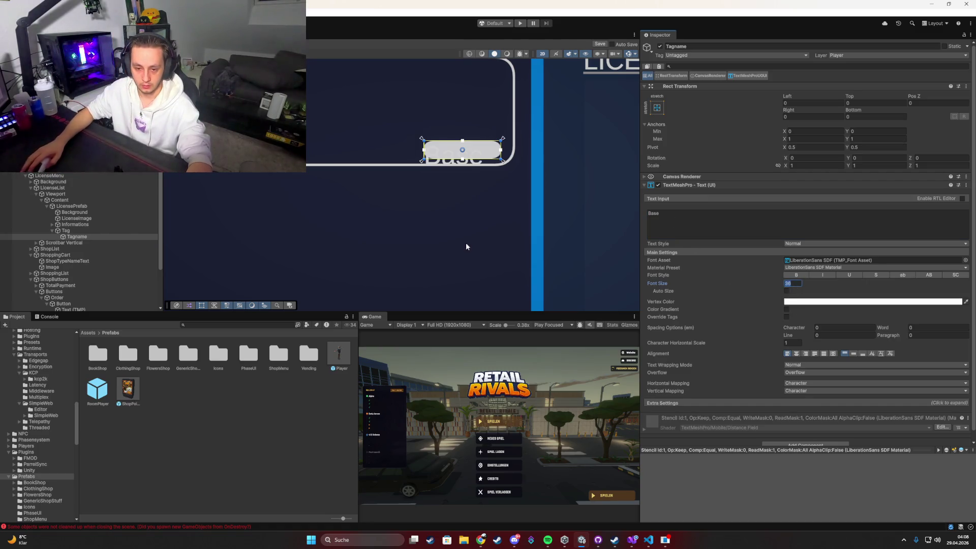
type("14")
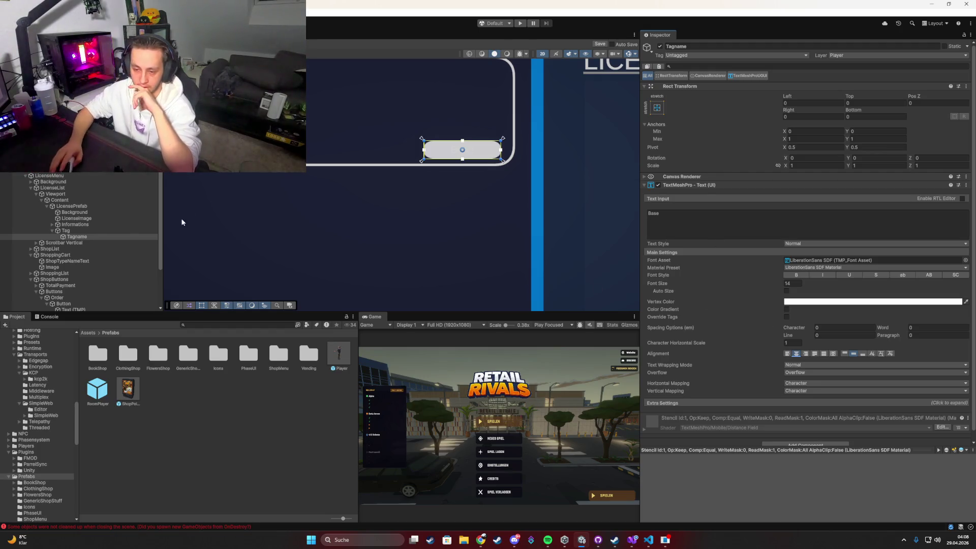
Color the Tag badge purple (R94 G93 B225) with a pixels-per-unit multiplier of 5.
left_click(88, 231)
left_click(817, 203)
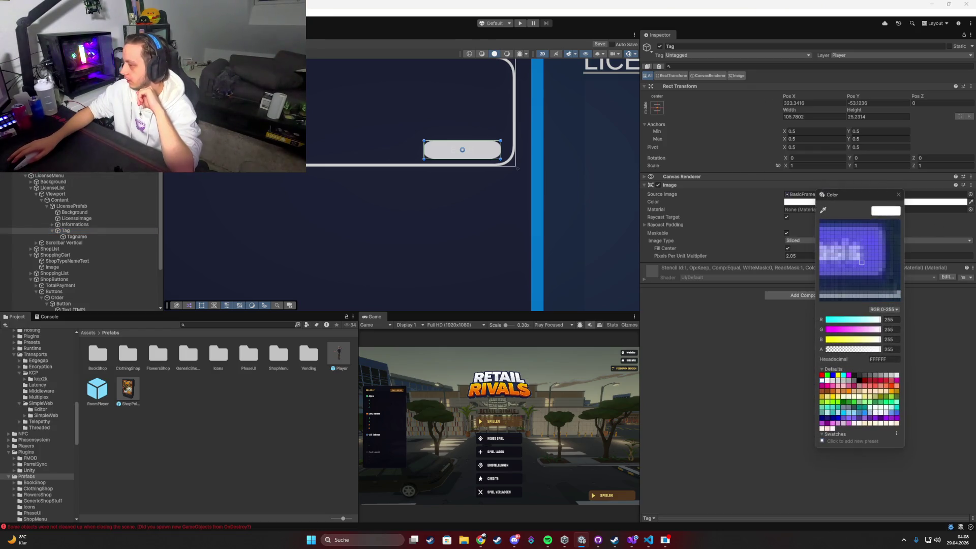
left_click(265, 143)
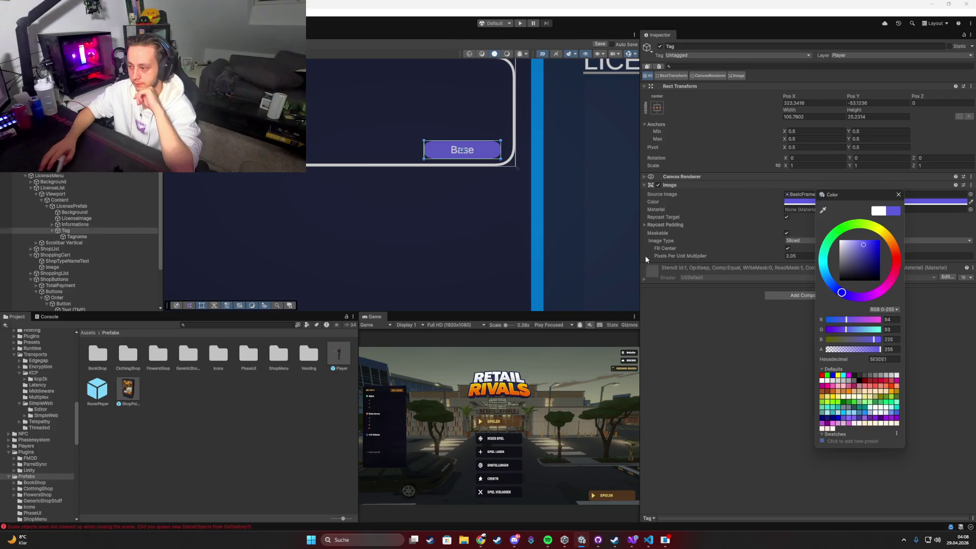
left_click_drag(677, 261, 691, 258)
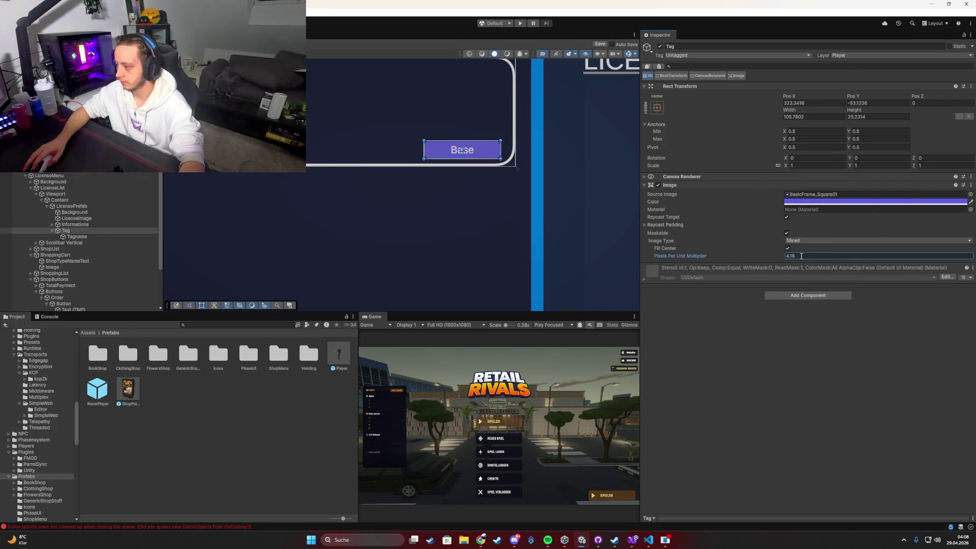
type("5")
key("Return")
scroll(454, 184, "up", 5)
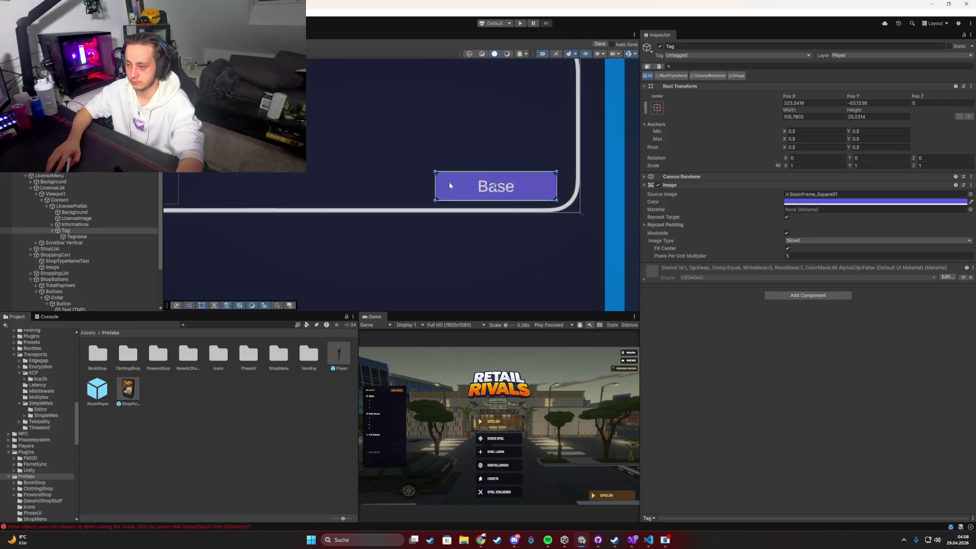
scroll(454, 184, "down", 8)
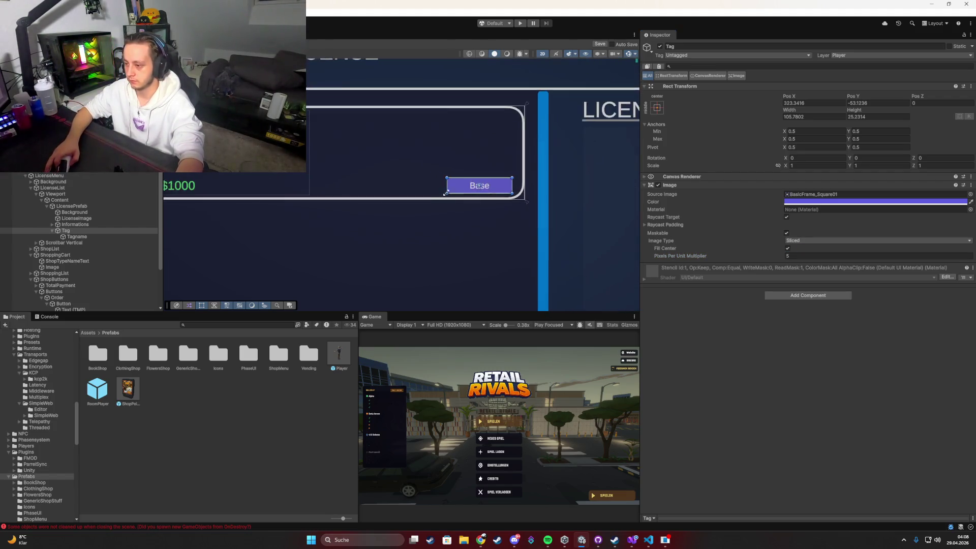
Frame the LicensePrefab card in view and pull its side edges inward.
mouse_move(385, 206)
left_mouse_down()
mouse_move(503, 200)
mouse_move(454, 227)
left_mouse_up()
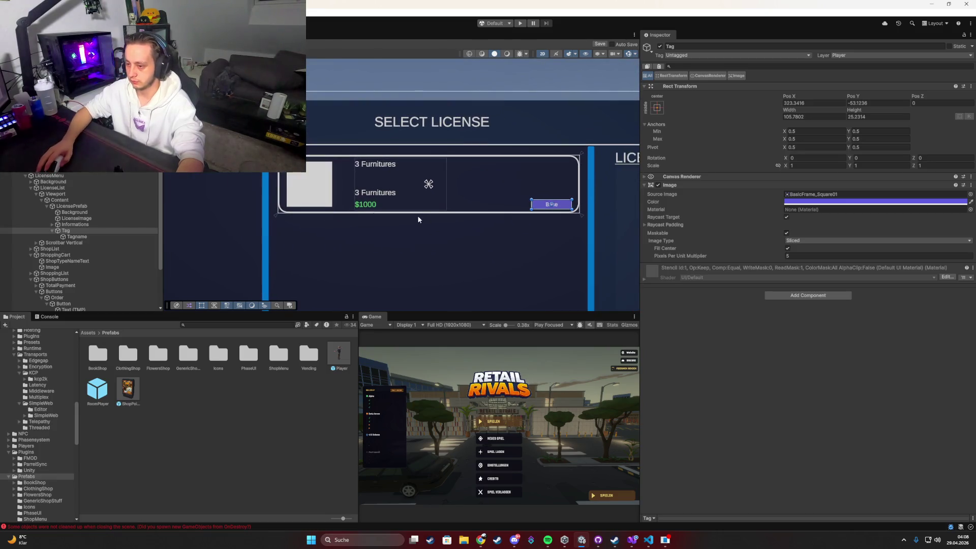
left_click(52, 230)
left_click(71, 206)
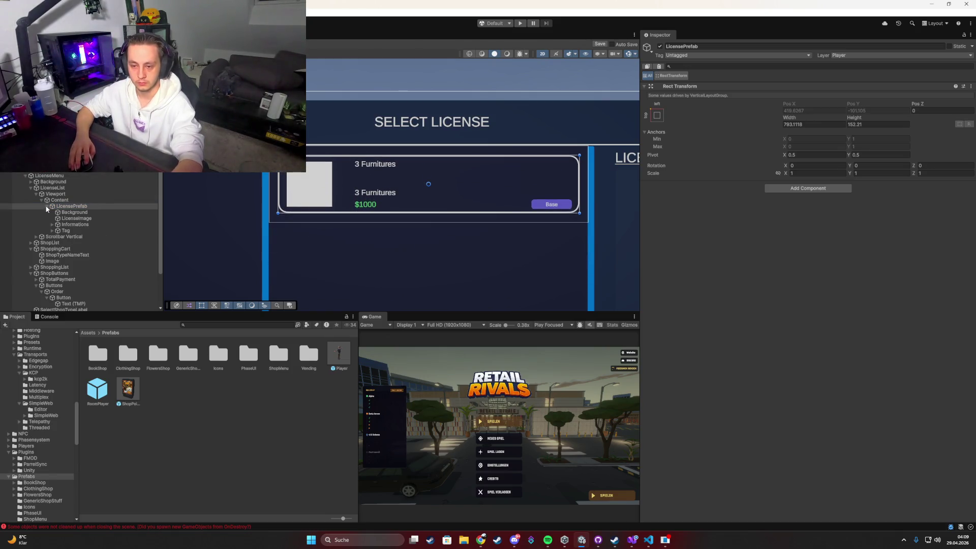
left_click(59, 200)
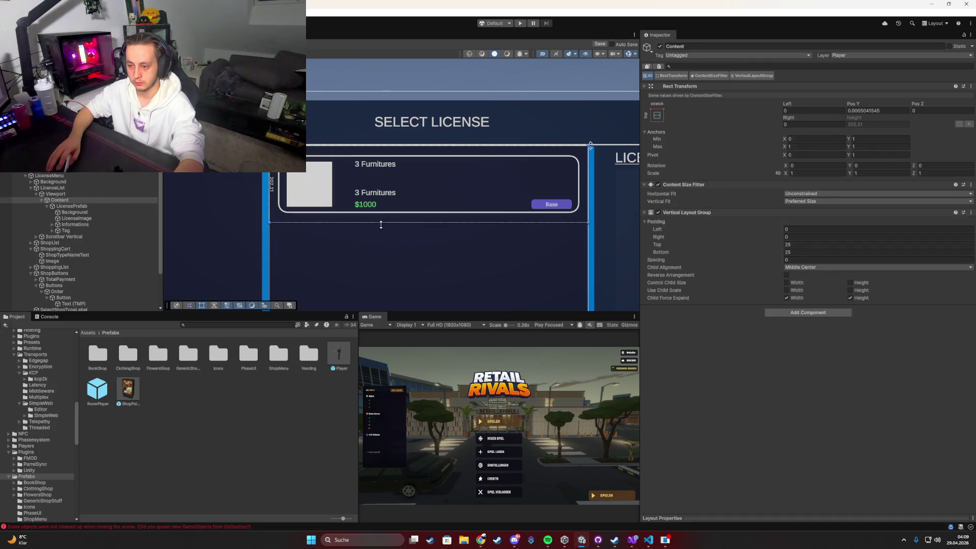
left_click(81, 208)
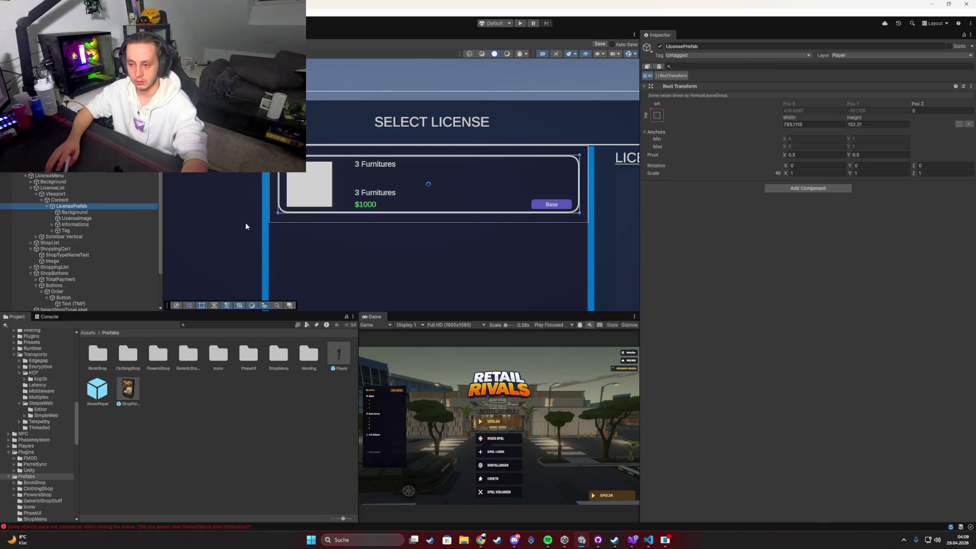
left_click_drag(279, 197, 349, 199)
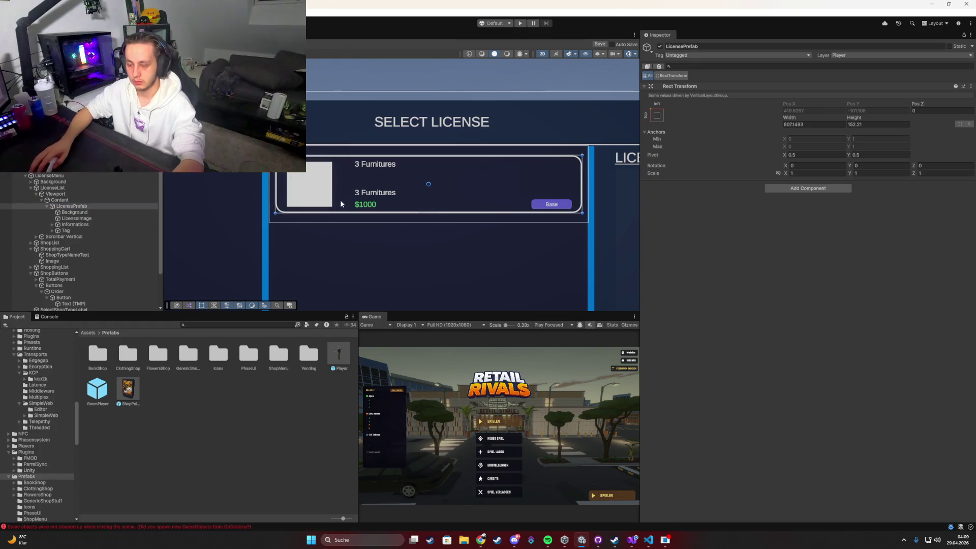
left_click(560, 193)
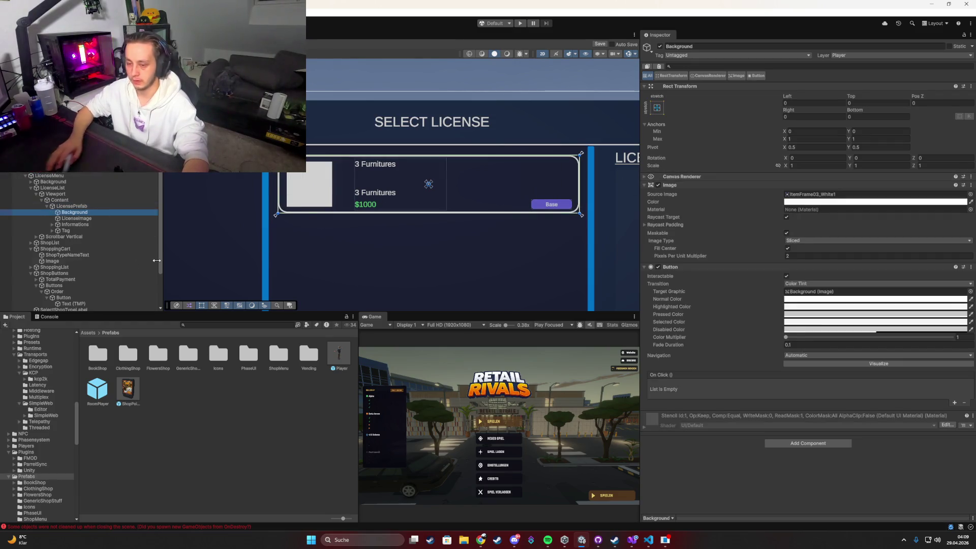
Anchor LicenseImage and Informations middle-left, with the name and price text beside the image.
left_click(77, 218)
left_click(656, 107)
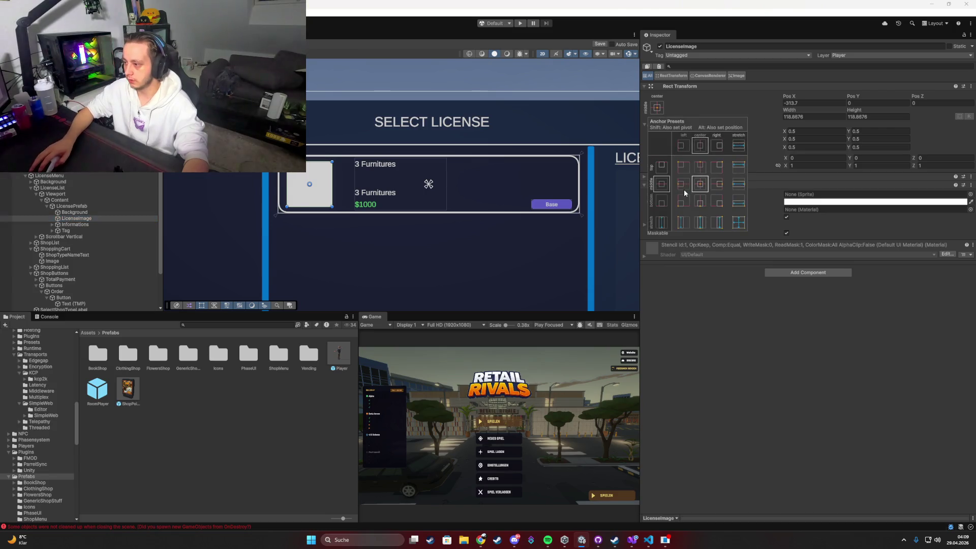
left_click(672, 171, "alt")
left_click(314, 194)
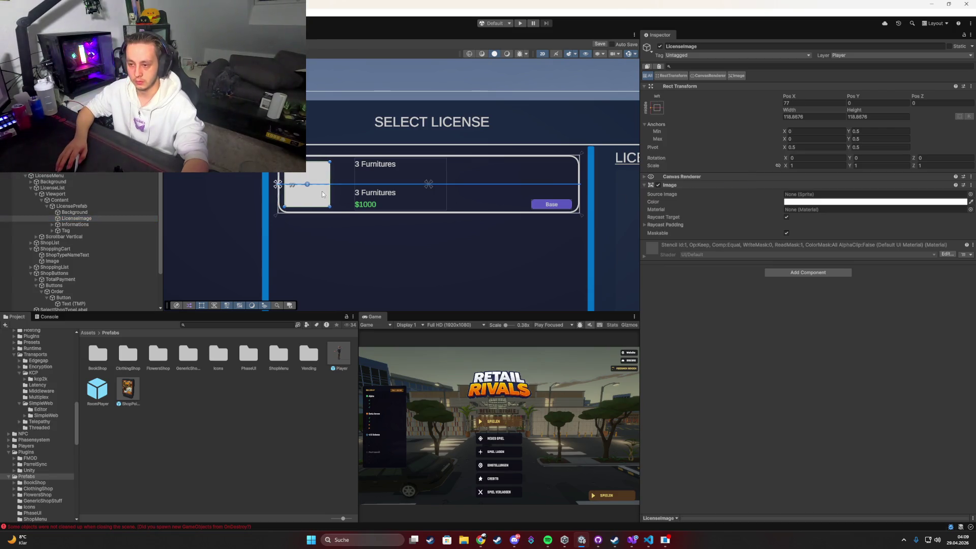
left_click(97, 225)
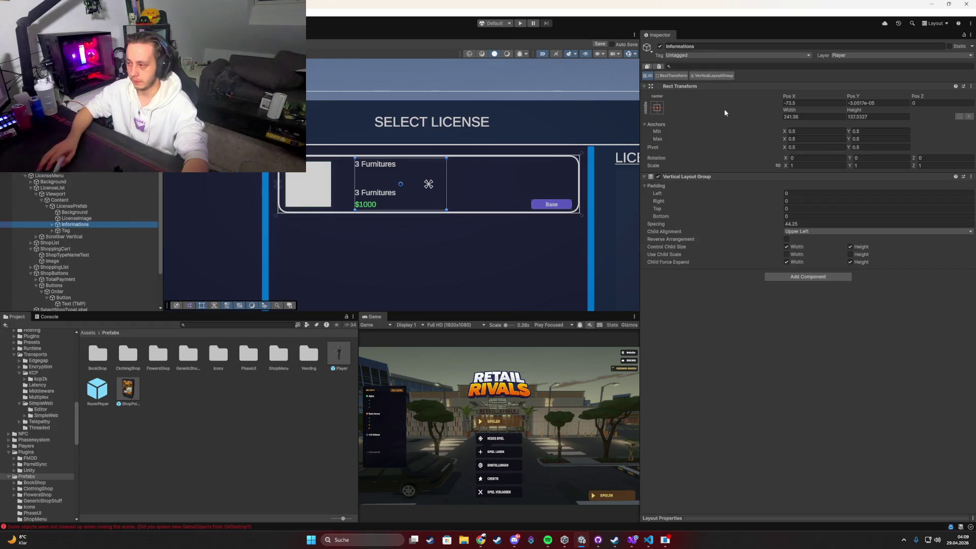
left_click(656, 107)
left_click(684, 184, "alt")
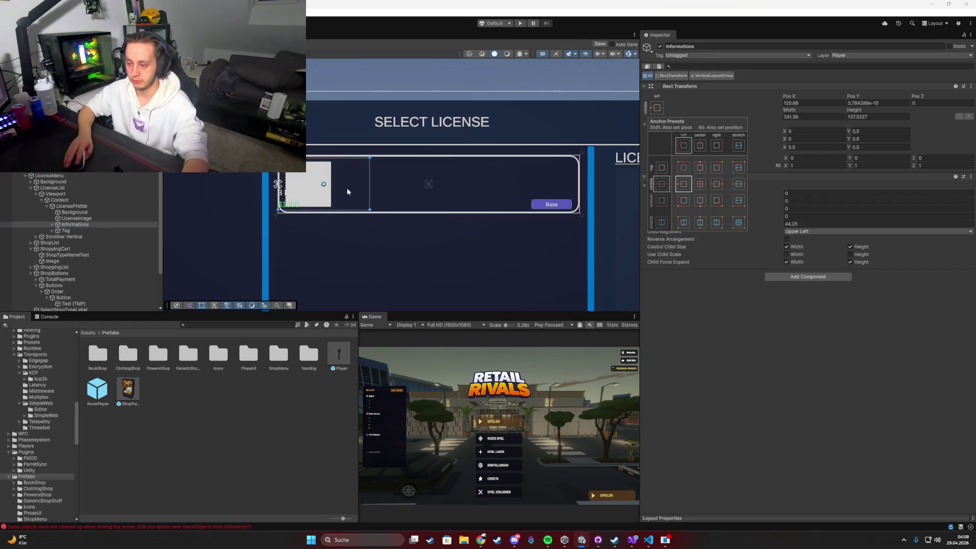
left_click_drag(347, 191, 416, 185)
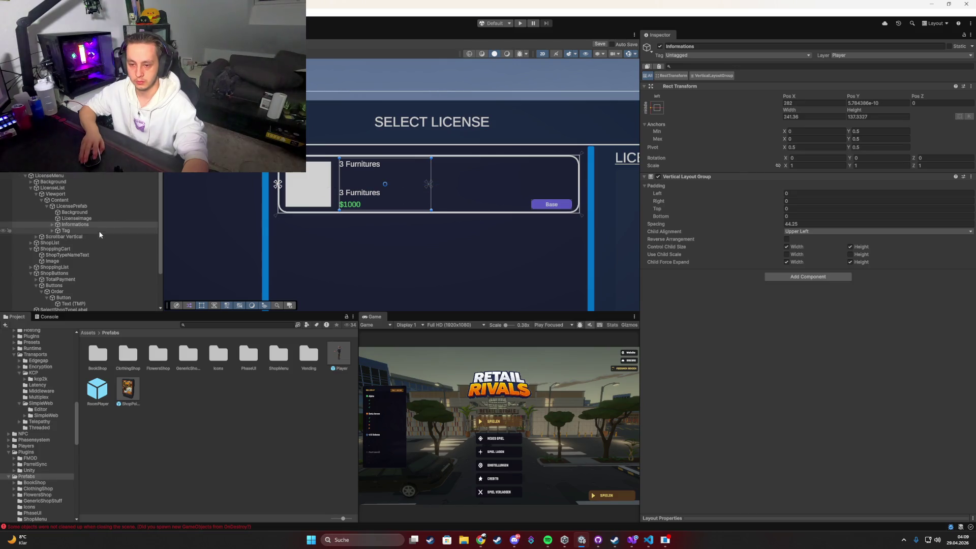
Try bottom-left and middle-left anchors for the Tag, testing how the card resizes.
left_click(66, 231)
left_click(656, 107)
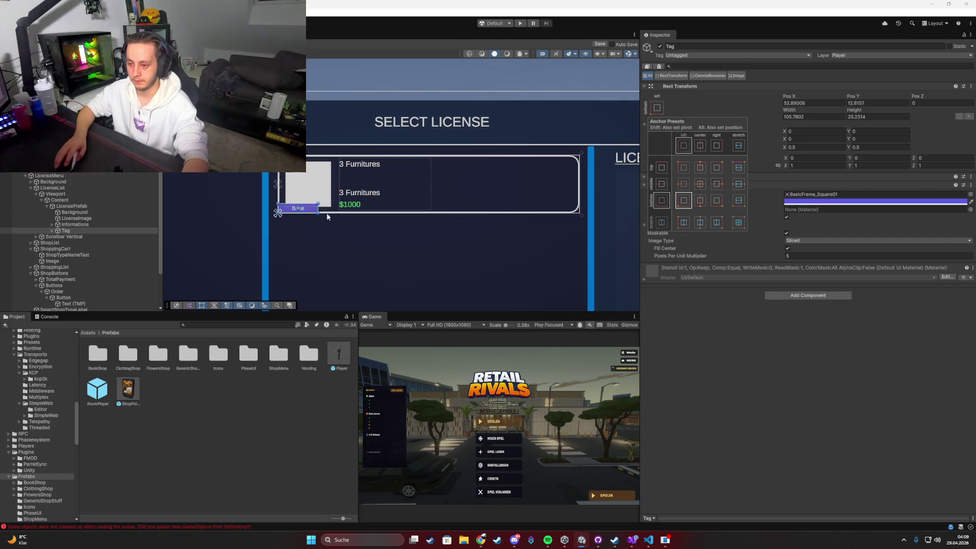
left_click(684, 203)
left_click_drag(569, 208, 569, 206)
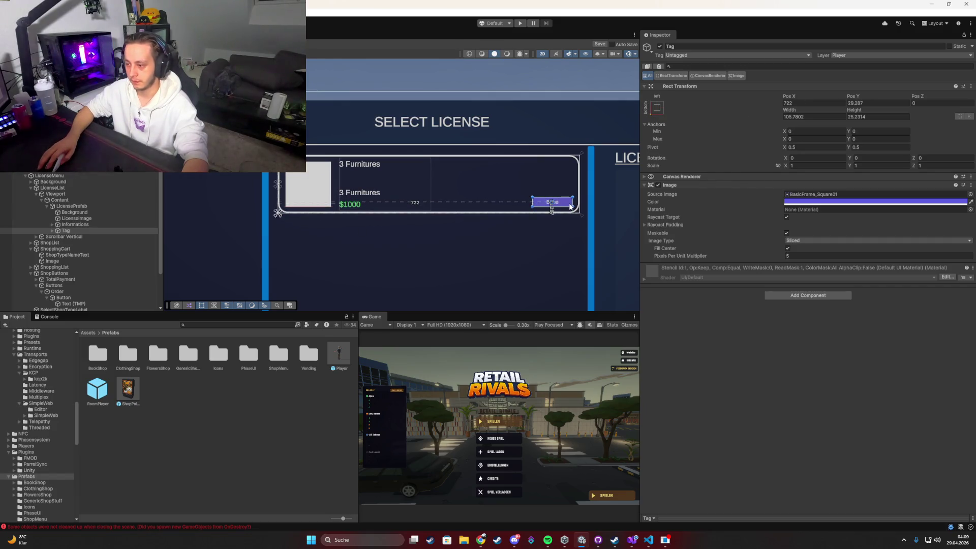
left_click(501, 204)
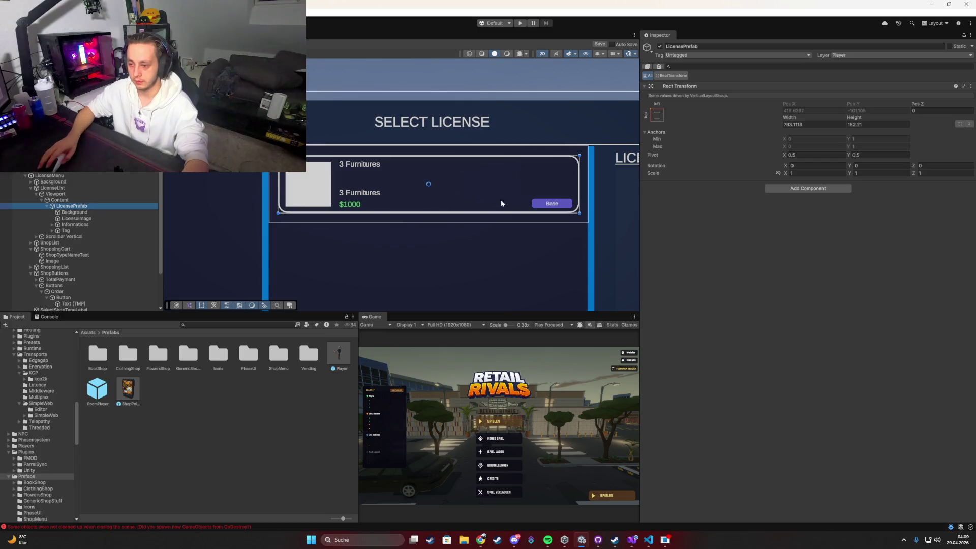
mouse_move(580, 184)
left_mouse_down()
mouse_move(437, 192)
mouse_move(316, 184)
mouse_move(349, 184)
left_mouse_up()
left_click(65, 230)
left_click(656, 108)
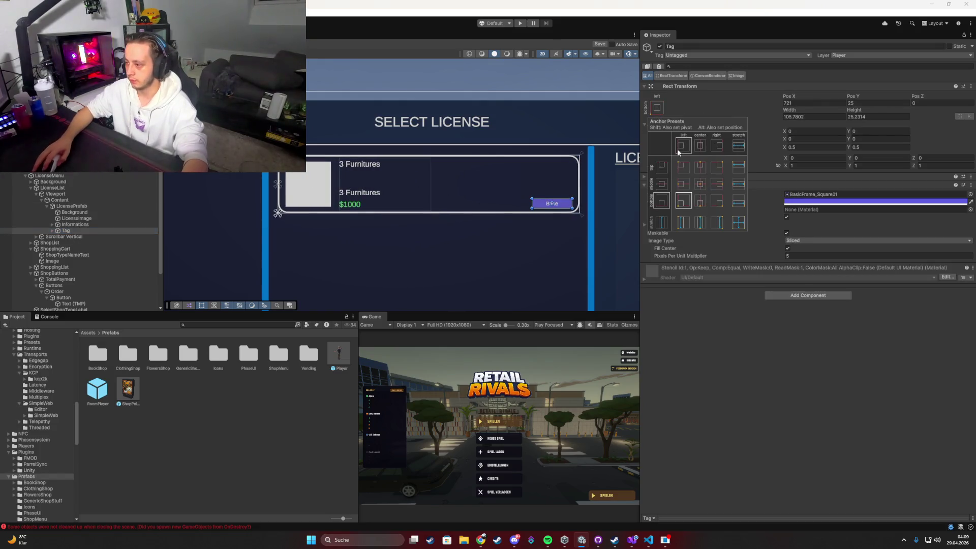
left_click(686, 188)
left_click_drag(563, 203, 561, 207)
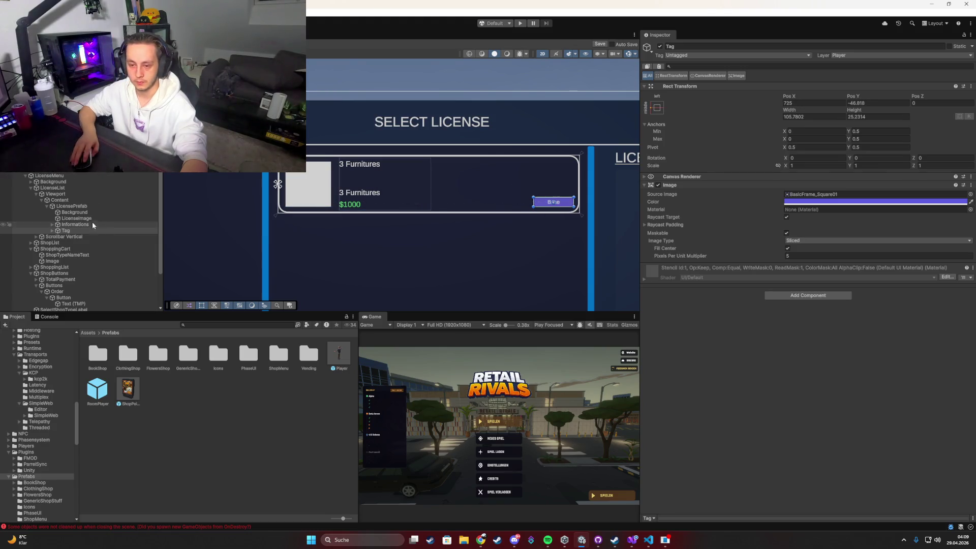
left_click(71, 206)
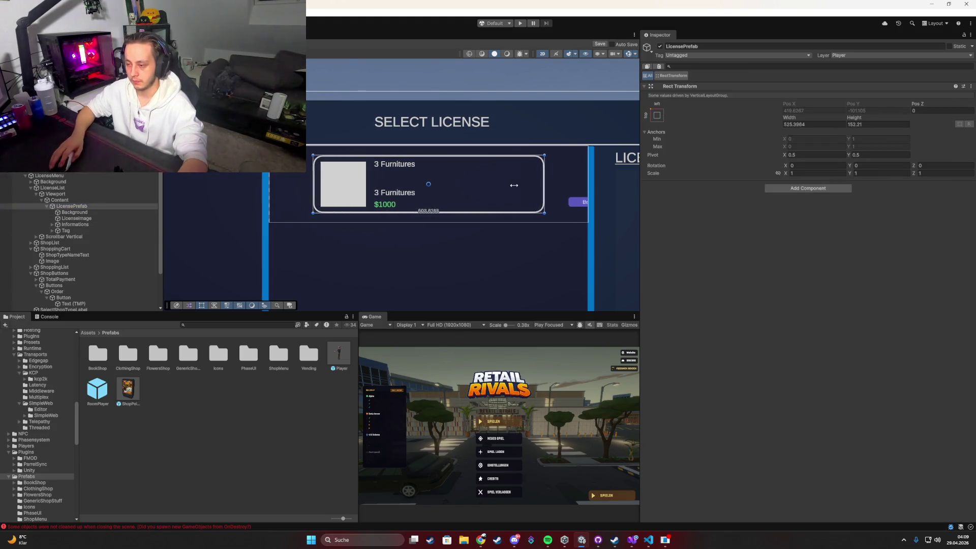
Anchor the Tag middle-right at the card's lower right and test different card widths.
left_click(65, 231)
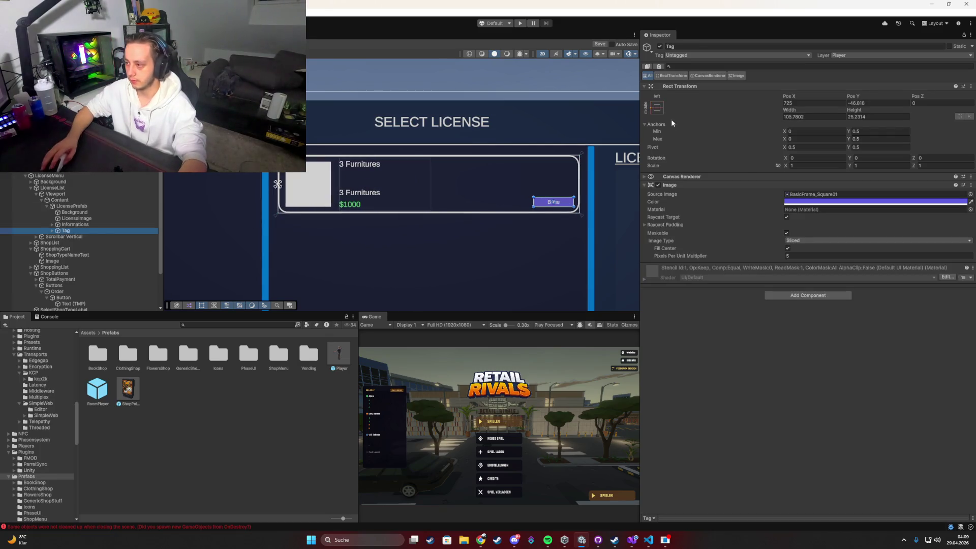
left_click(657, 107)
left_click(723, 186, "alt")
left_click_drag(572, 187, 563, 207)
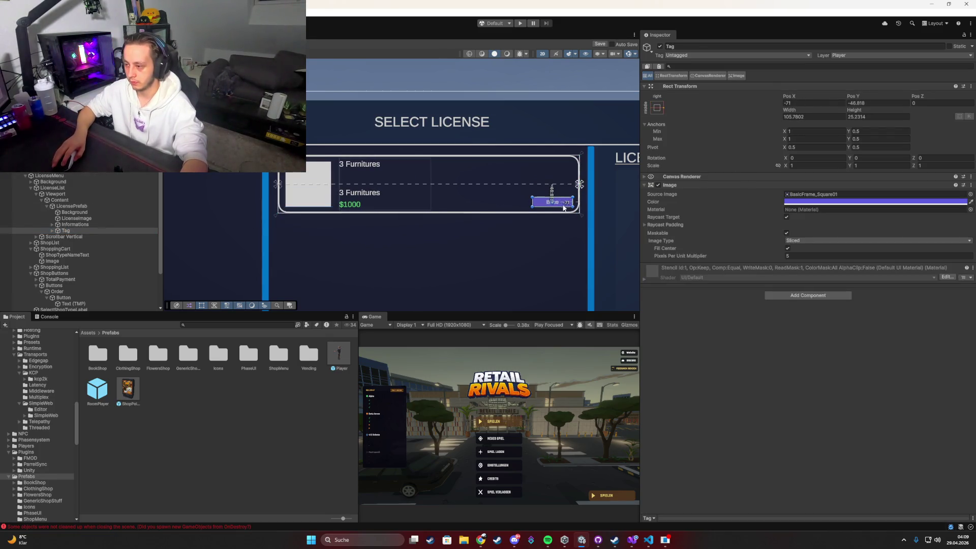
left_click(71, 206)
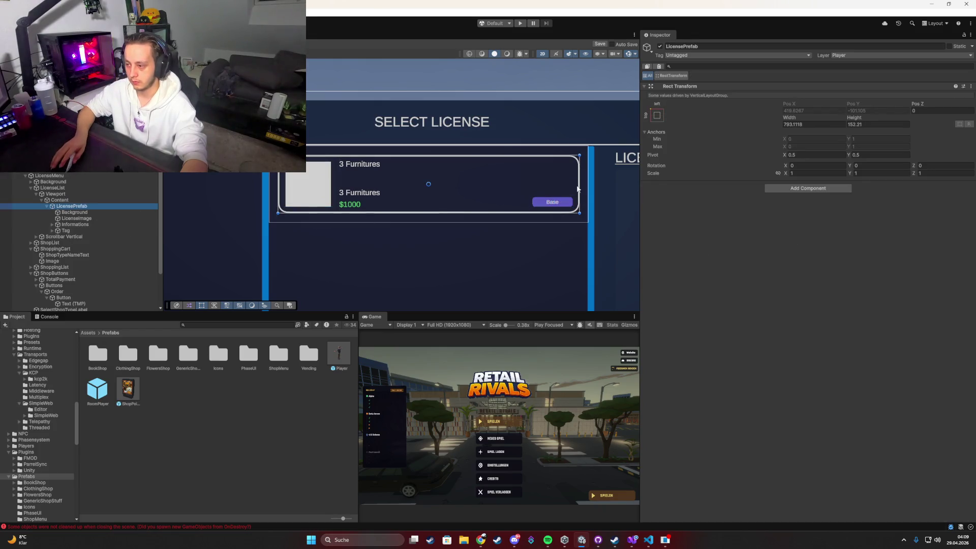
mouse_move(532, 189)
left_mouse_down()
mouse_move(483, 192)
mouse_move(579, 190)
left_mouse_up()
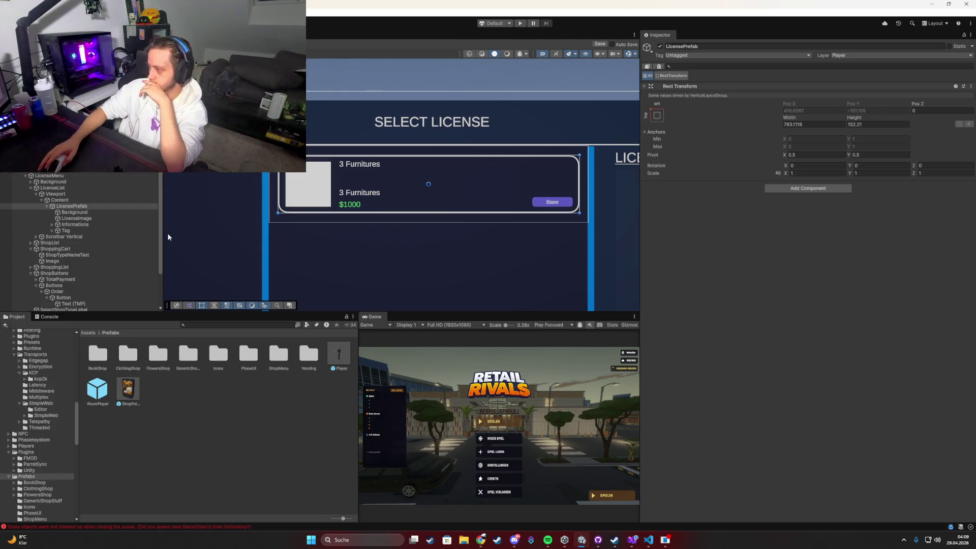
Save the card as a LicensePrefab asset in Assets/Prefabs/ShopMenu.
scroll(360, 237, "down", 5)
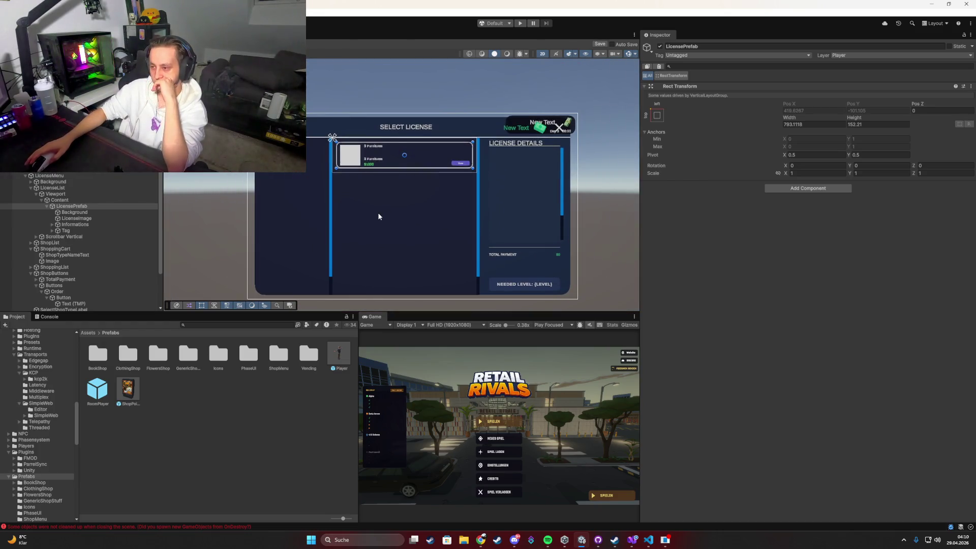
left_click(47, 207)
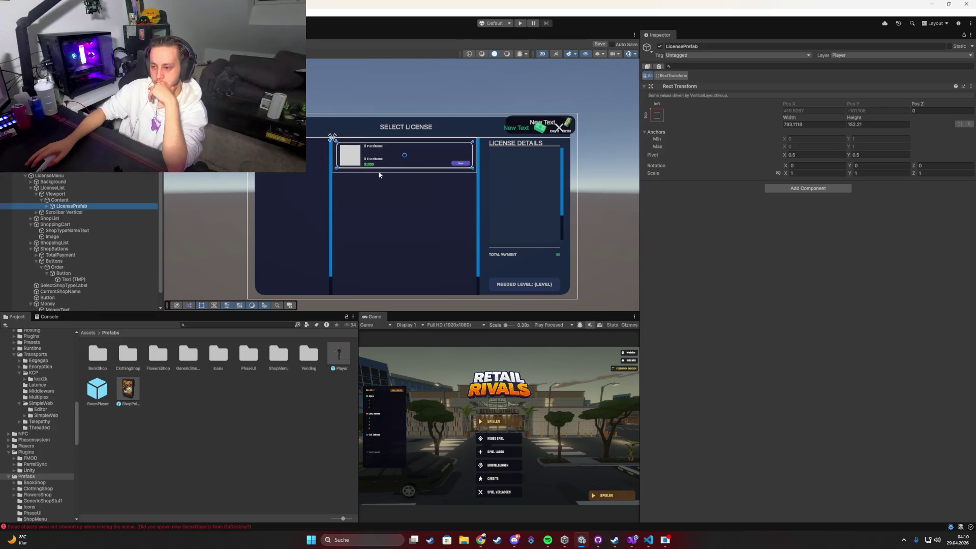
mouse_move(377, 174)
left_mouse_down()
mouse_move(378, 196)
mouse_move(392, 178)
mouse_move(386, 266)
left_mouse_up()
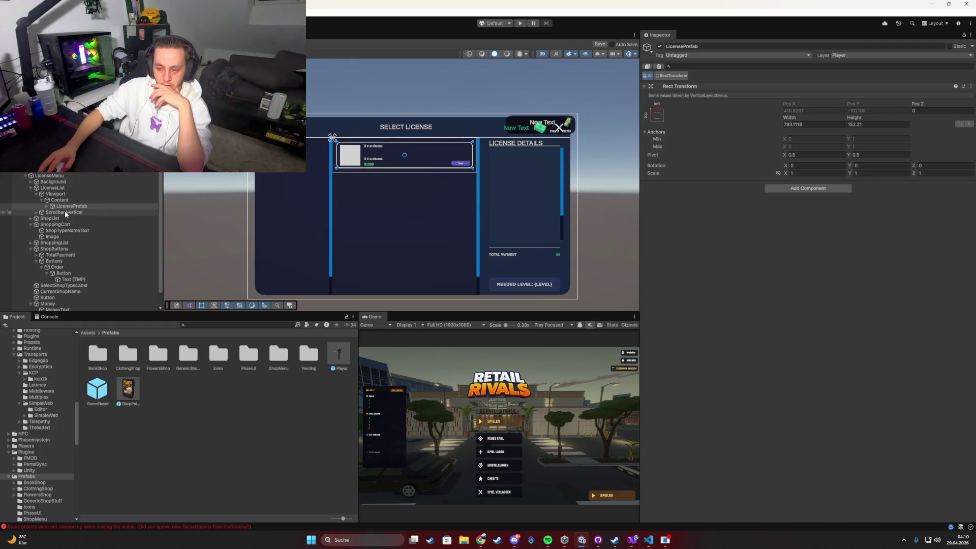
double_click(279, 359)
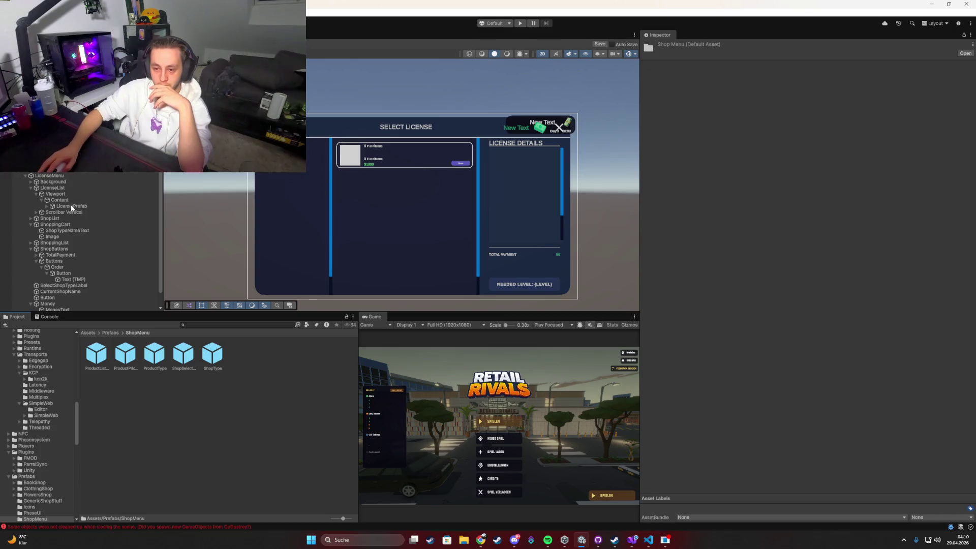
left_click_drag(224, 311, 254, 398)
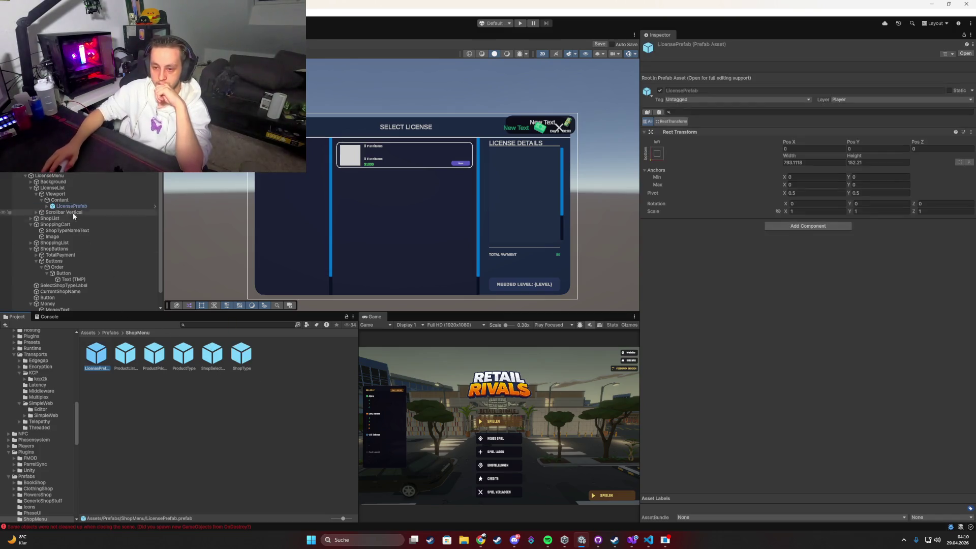
left_click(71, 206)
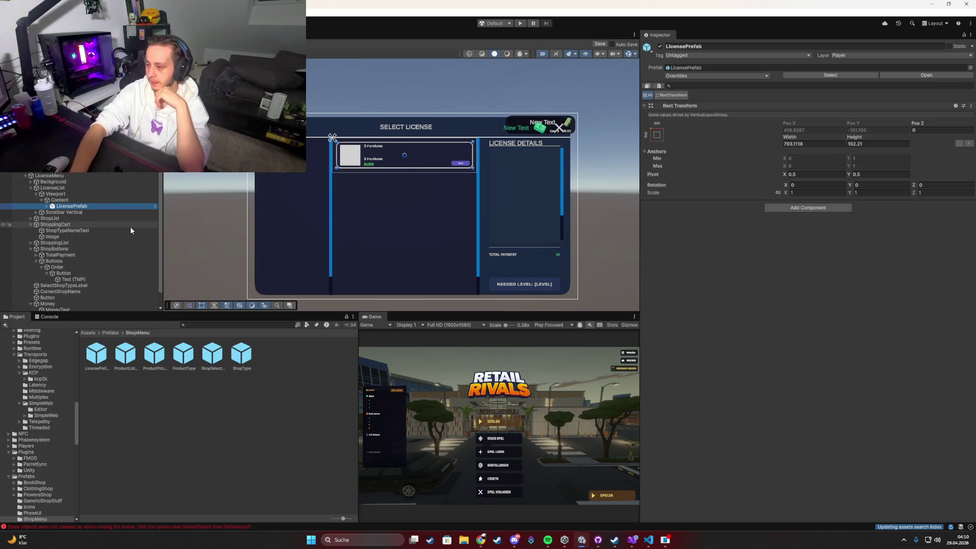
Unpack the LicensePrefab instance and move it under ShoppingList.
scroll(506, 155, "up", 1)
scroll(507, 156, "up", 4)
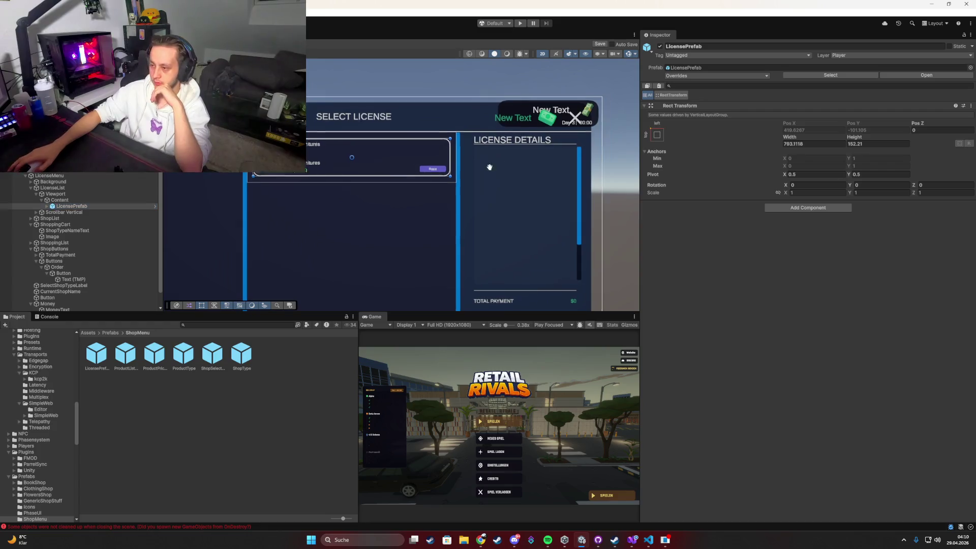
right_click(59, 210)
mouse_move(152, 336)
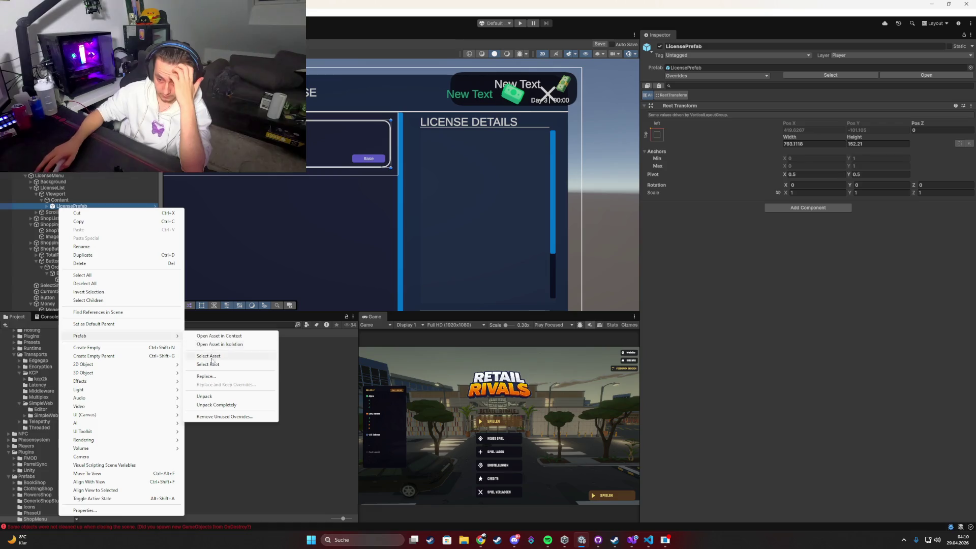
left_click(204, 396)
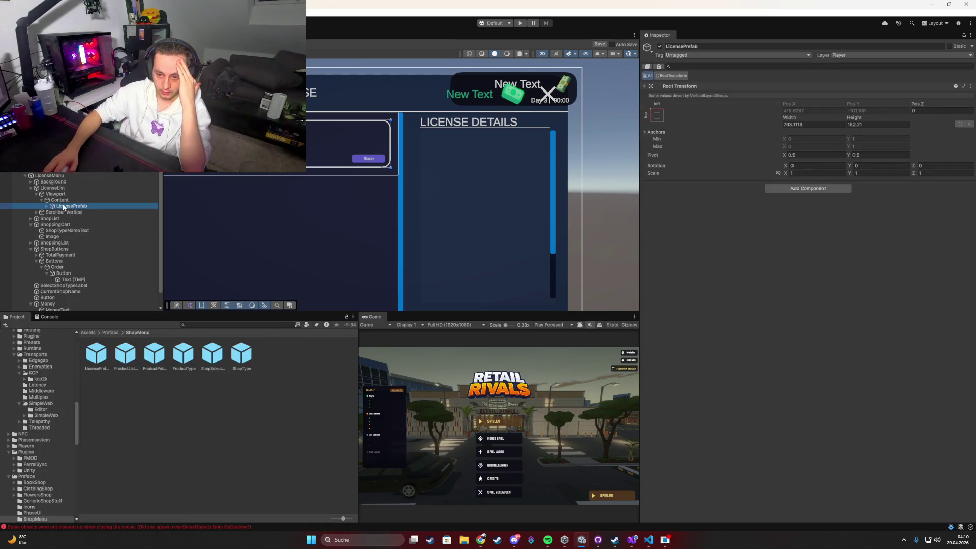
mouse_move(64, 208)
left_mouse_down()
mouse_move(73, 238)
mouse_move(31, 245)
left_mouse_up()
left_click(37, 244)
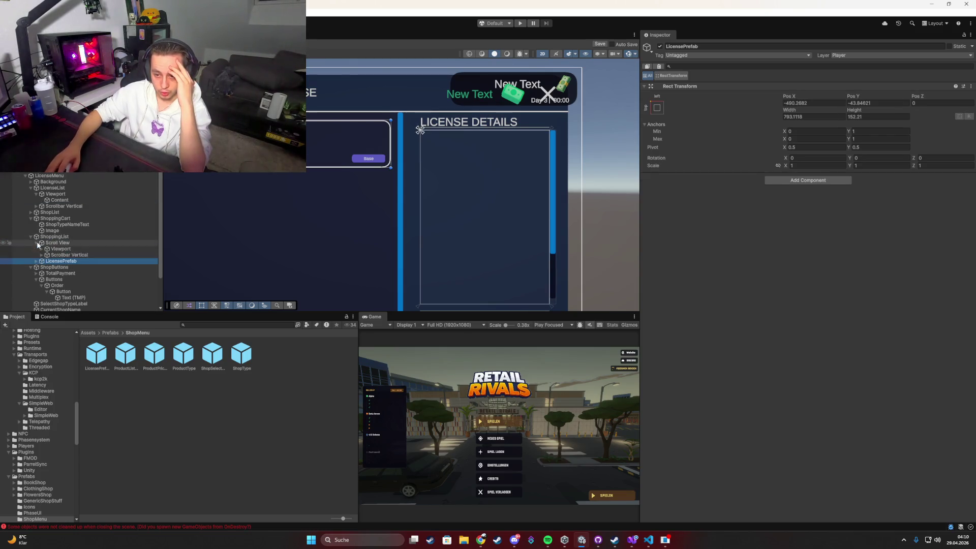
Place the license card inside the License Details list content and frame it.
left_click(42, 249)
left_click_drag(61, 267, 66, 257)
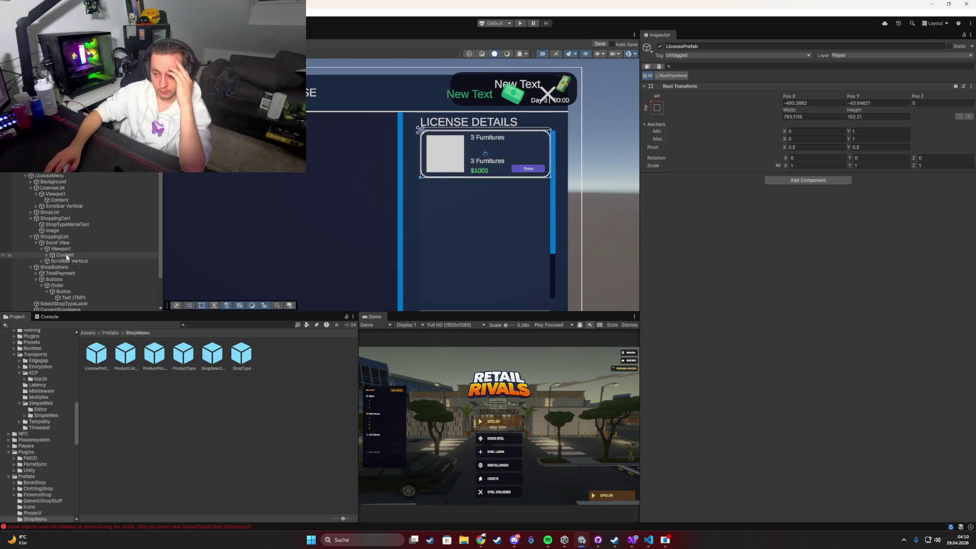
key("f")
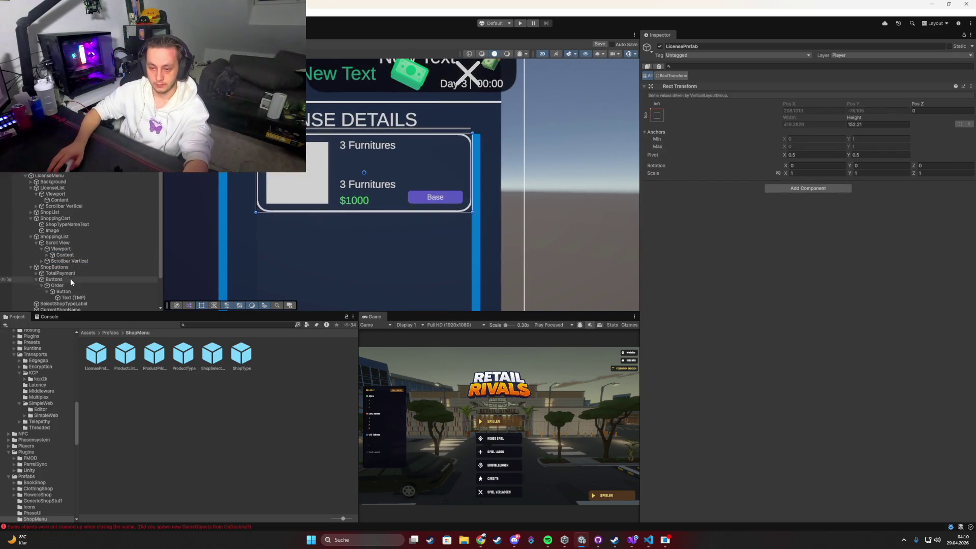
scroll(70, 279, "down", 3)
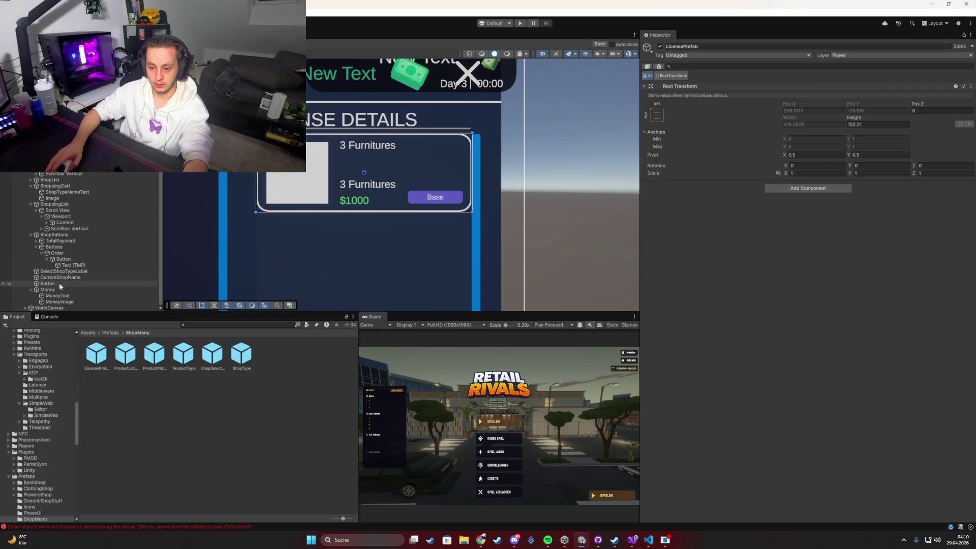
Pull LicenseName out of Informations, then delete Informations and the Tag.
left_click(47, 223)
left_click(53, 228)
left_click(78, 241)
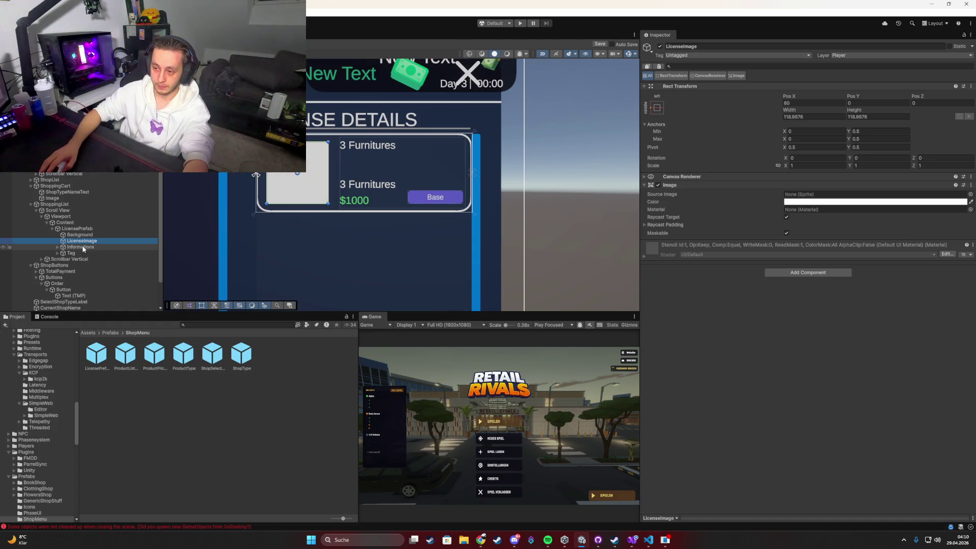
left_click(80, 248)
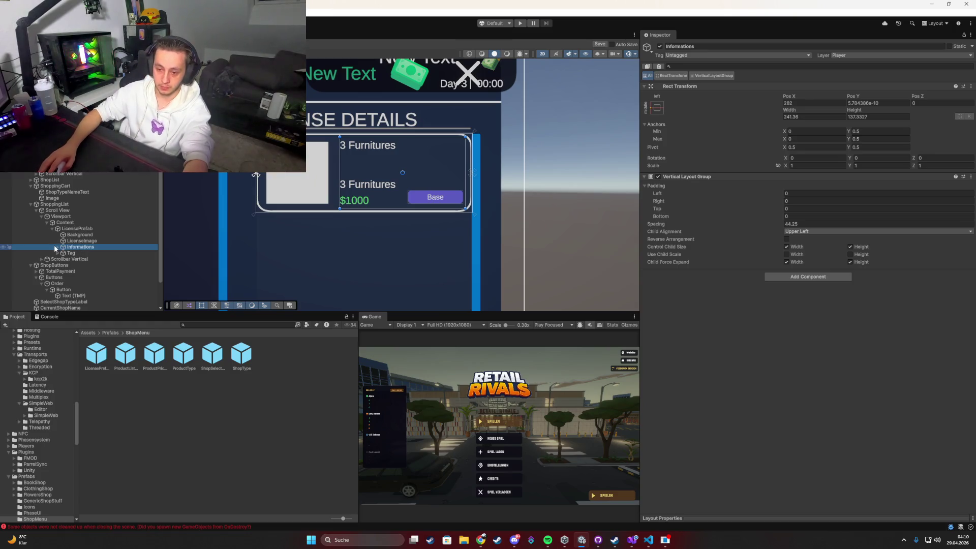
key("ctrl+z")
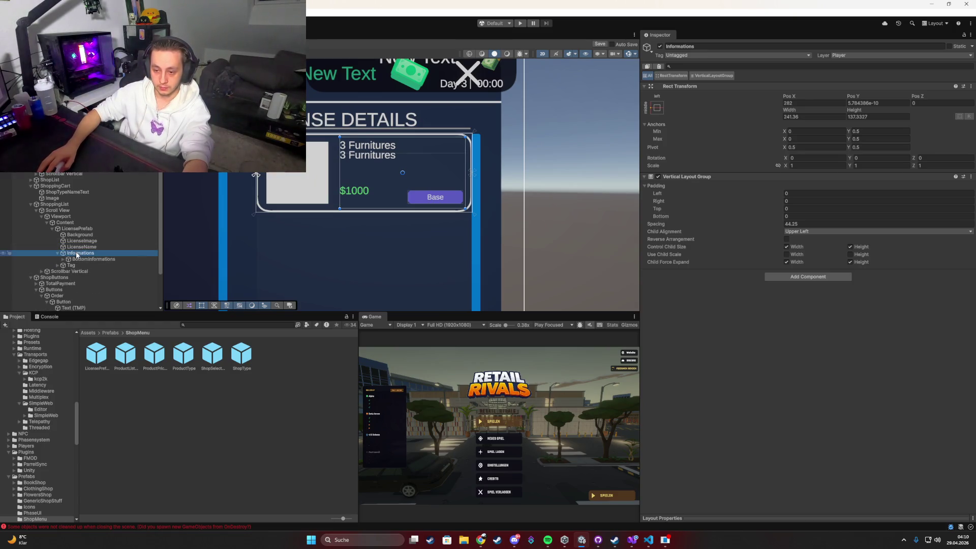
key("Delete")
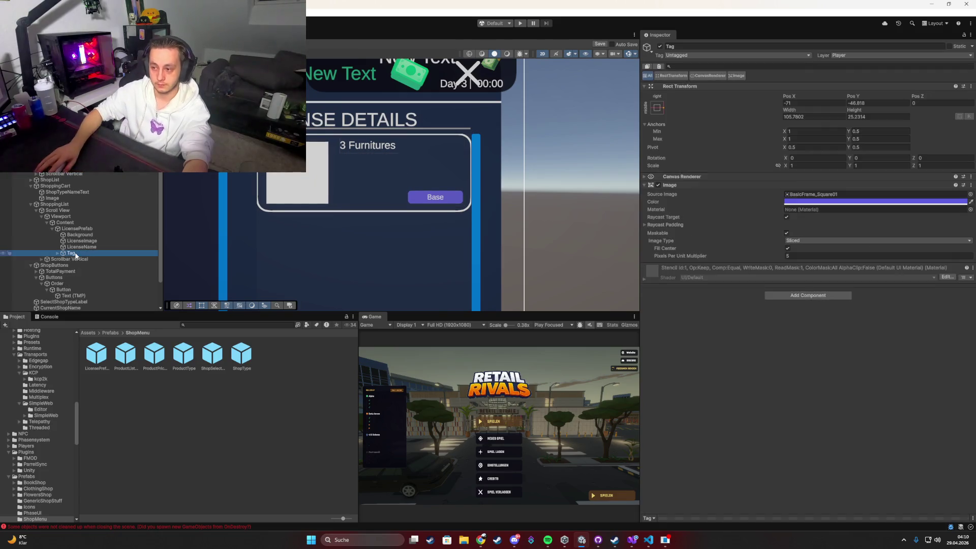
key("Delete")
left_click(75, 247)
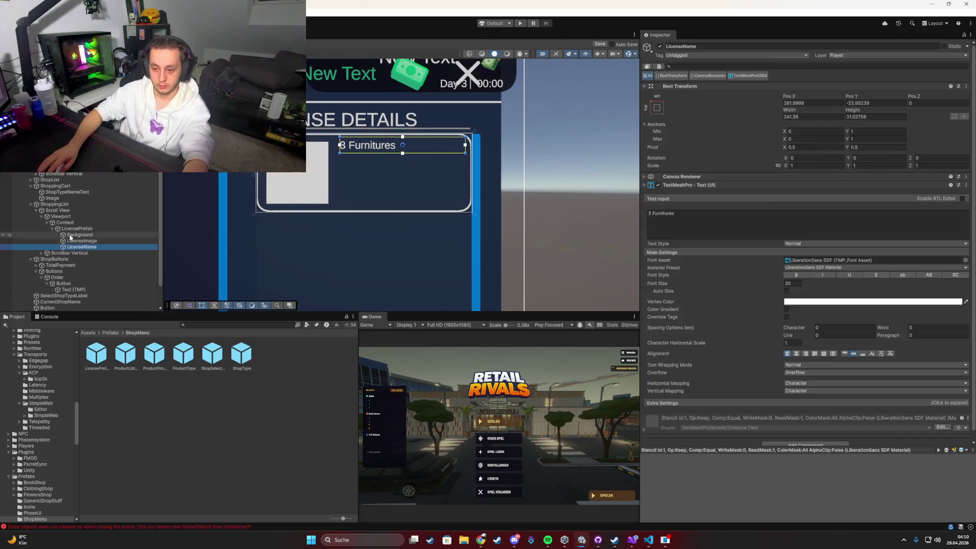
Make the license card shorter and shrink its image to a smaller square.
left_click(77, 229)
mouse_move(349, 211)
left_mouse_down()
mouse_move(353, 165)
mouse_move(354, 174)
left_mouse_up()
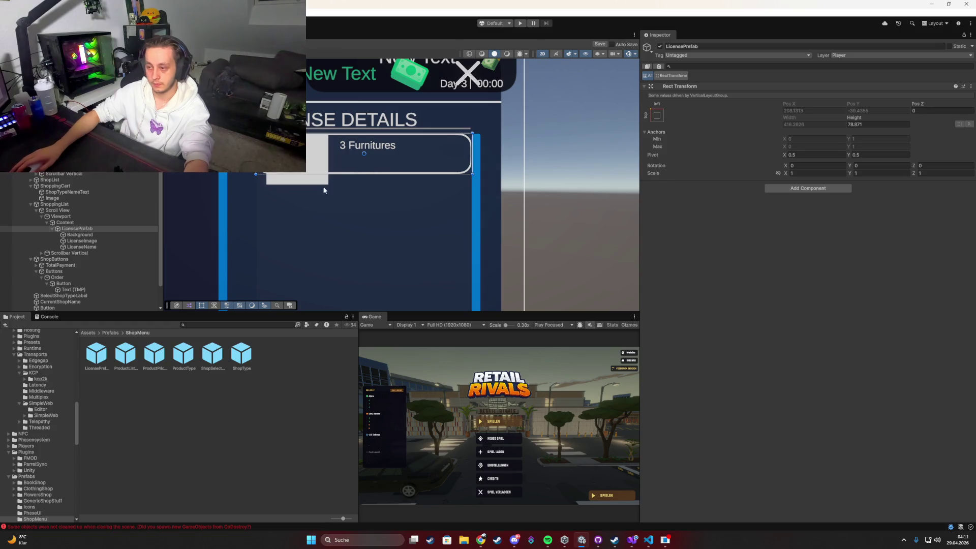
scroll(324, 190, "up", 2)
left_click(273, 177)
left_click(77, 228)
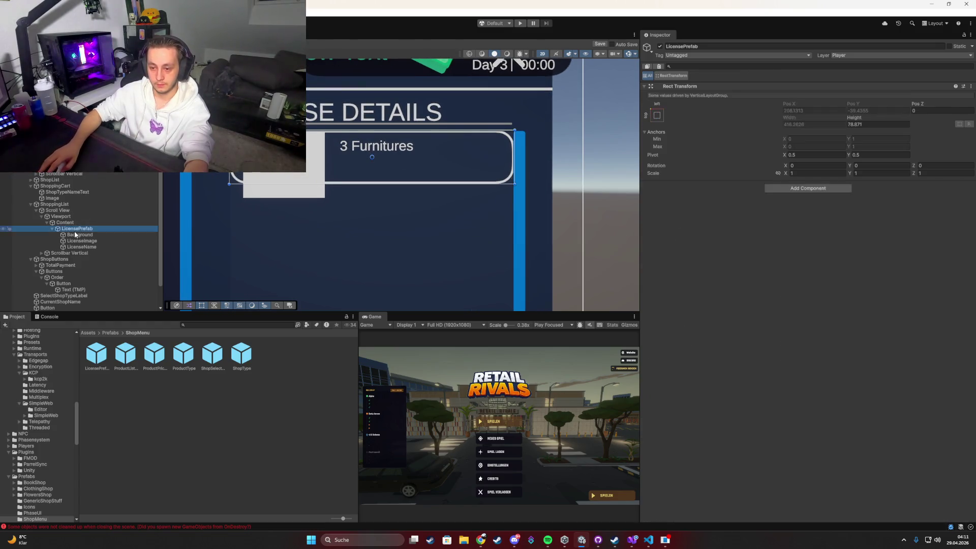
left_click(81, 241)
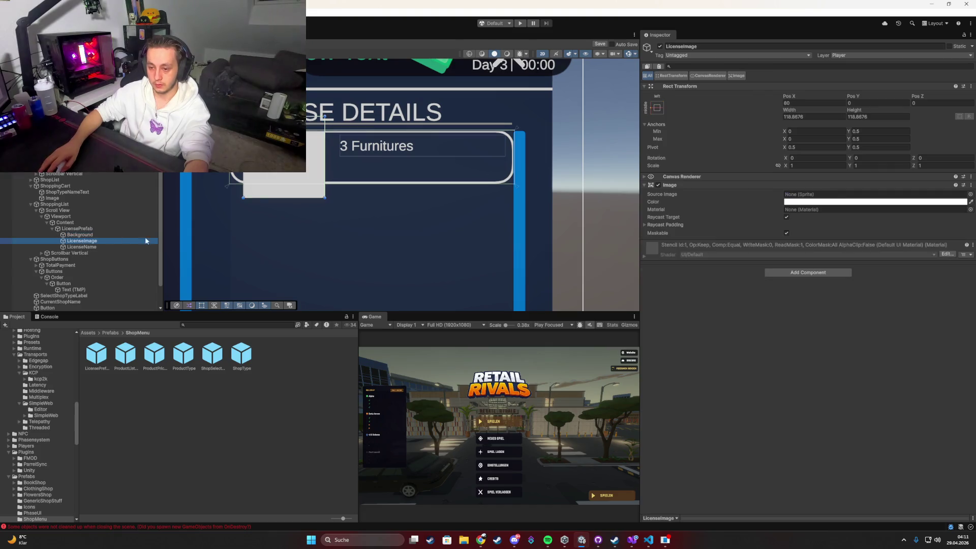
left_click(657, 108)
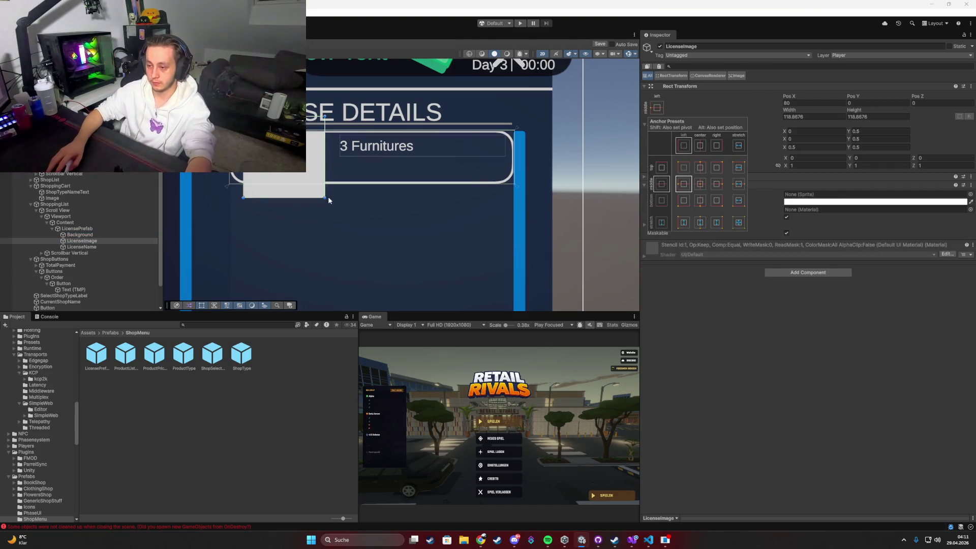
mouse_move(325, 197)
left_mouse_down()
mouse_move(307, 179)
mouse_move(271, 175)
left_mouse_up()
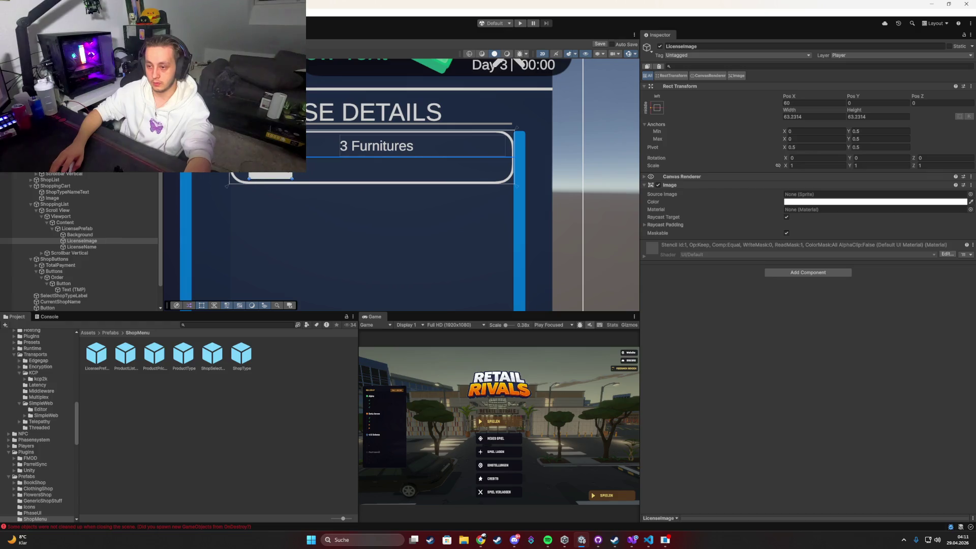
Anchor LicenseName middle-left beside the image and change its text to 'Blue - T - shirt'.
left_click(381, 151)
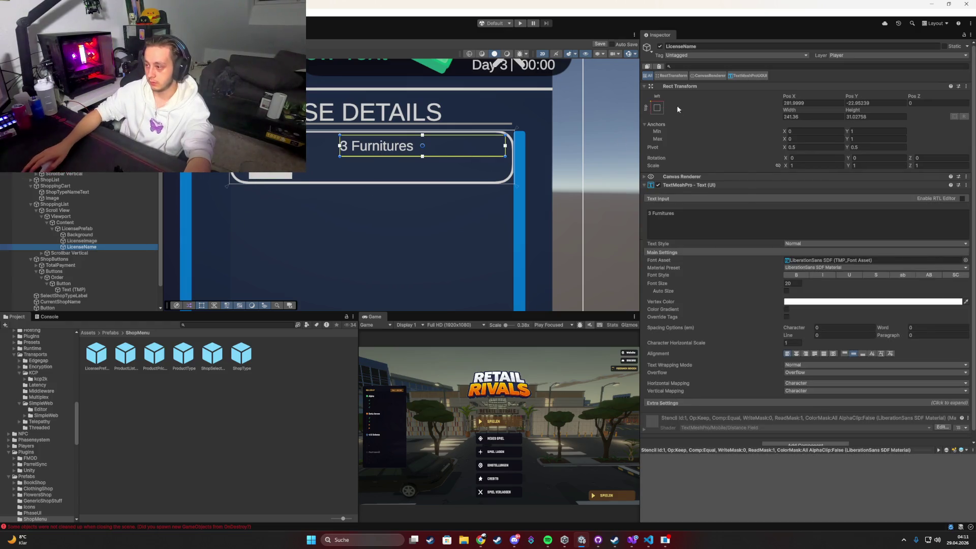
left_click(657, 108)
left_click(683, 184, "alt")
left_click_drag(385, 157, 508, 161)
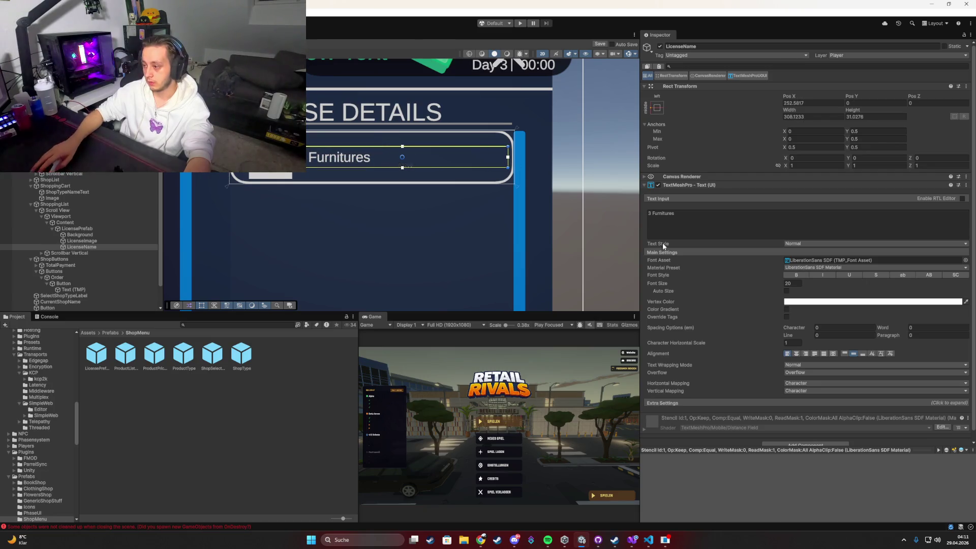
left_click(703, 225)
type("Blue - T - shirt")
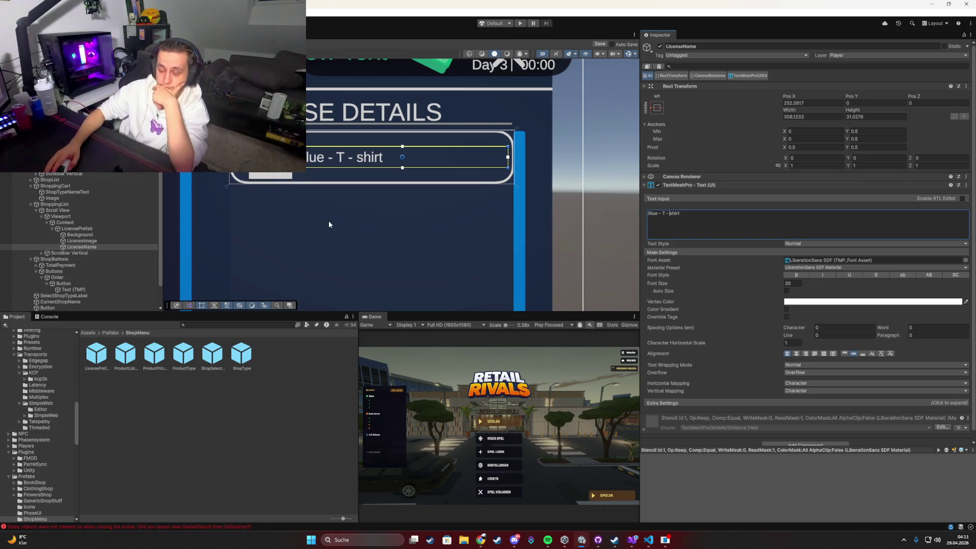
left_click(81, 229)
key("Left")
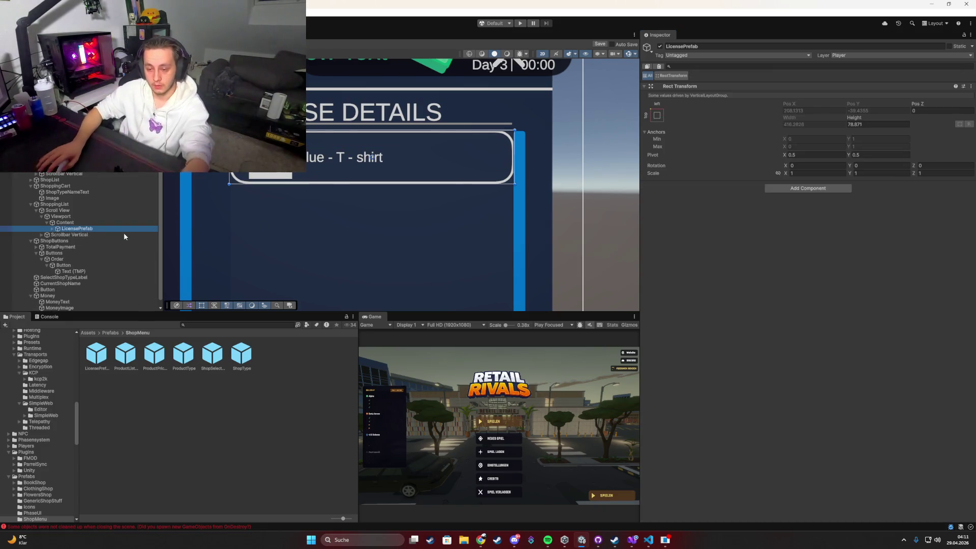
Rename the LicensePrefab object to ProductLicensePrefab.
key("F2")
type("Product")
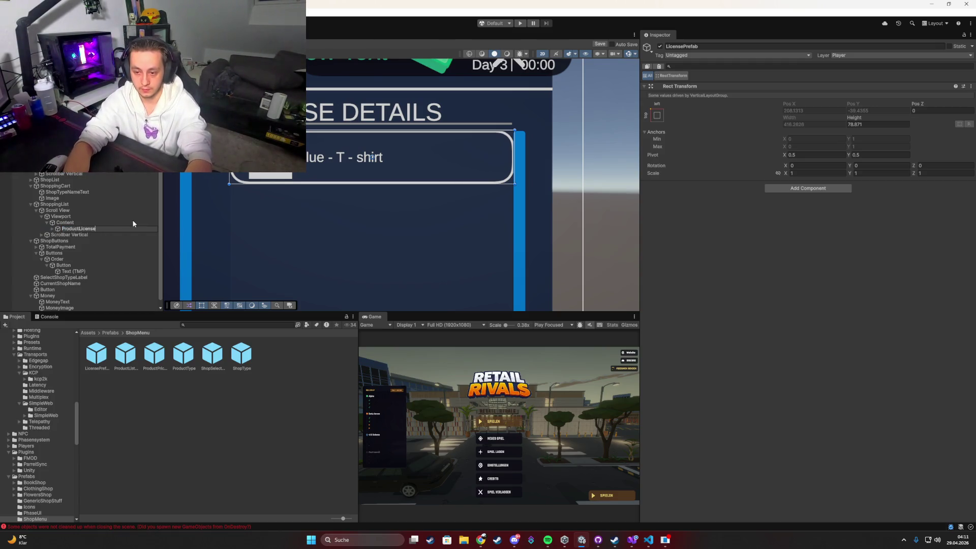
key("Return")
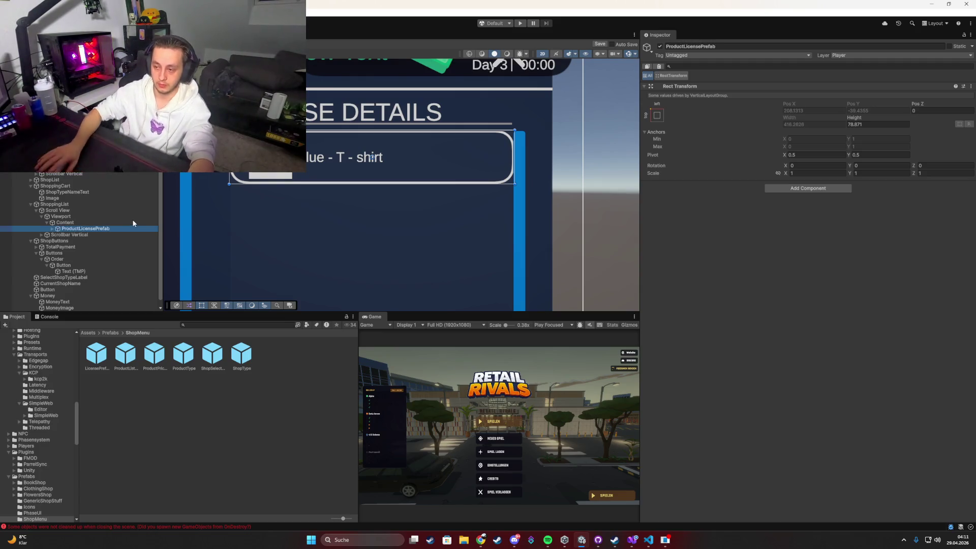
scroll(358, 190, "down", 2)
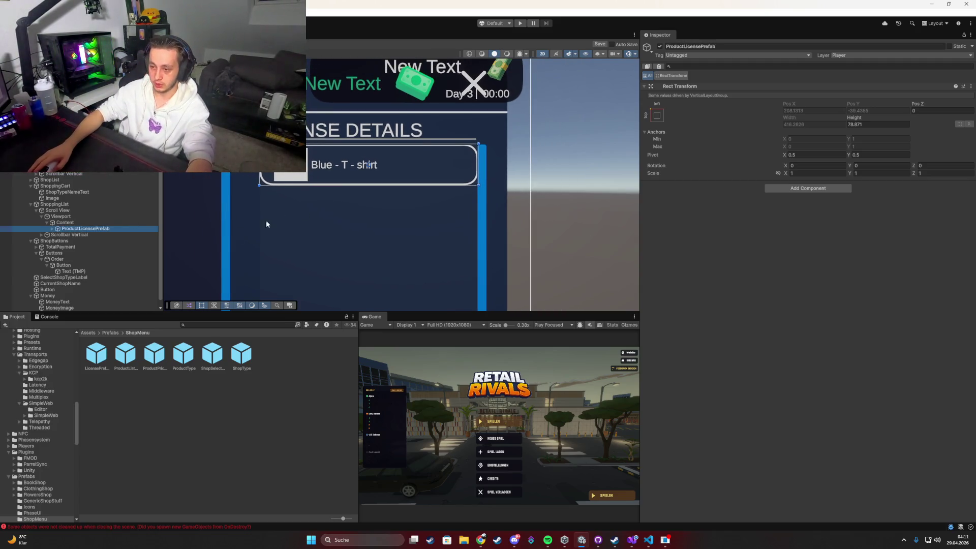
scroll(338, 166, "up", 2)
Make the license card taller, from 79.871 to 105.8 height.
left_click(329, 169)
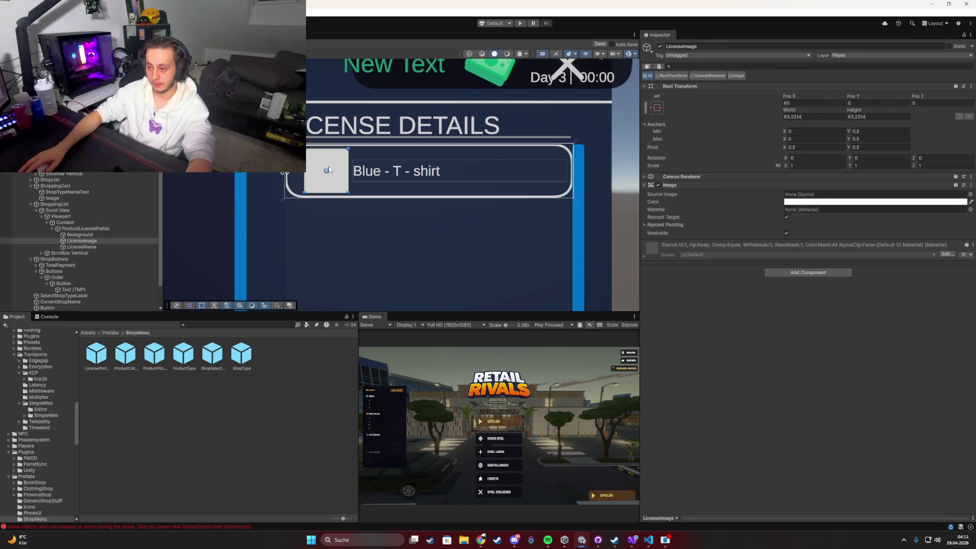
left_click(84, 242)
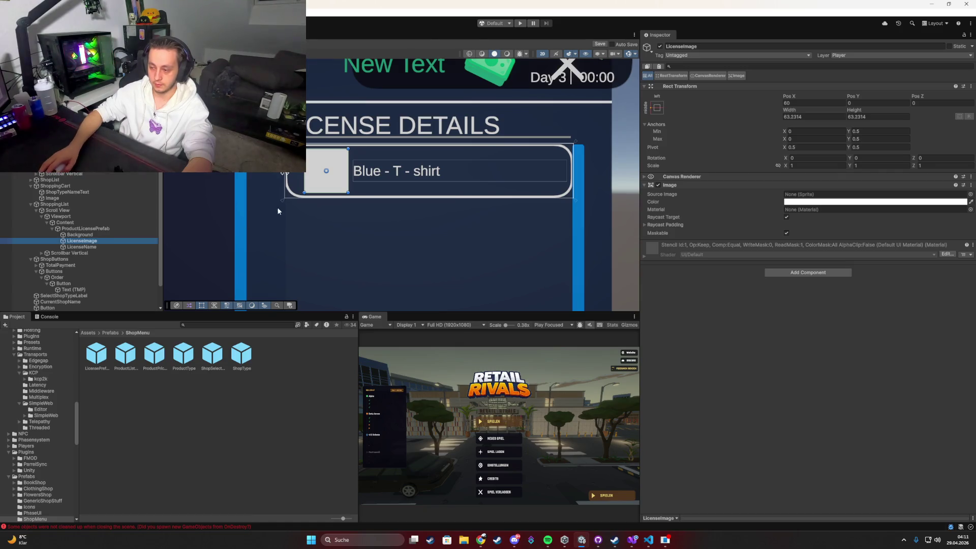
left_click(332, 206)
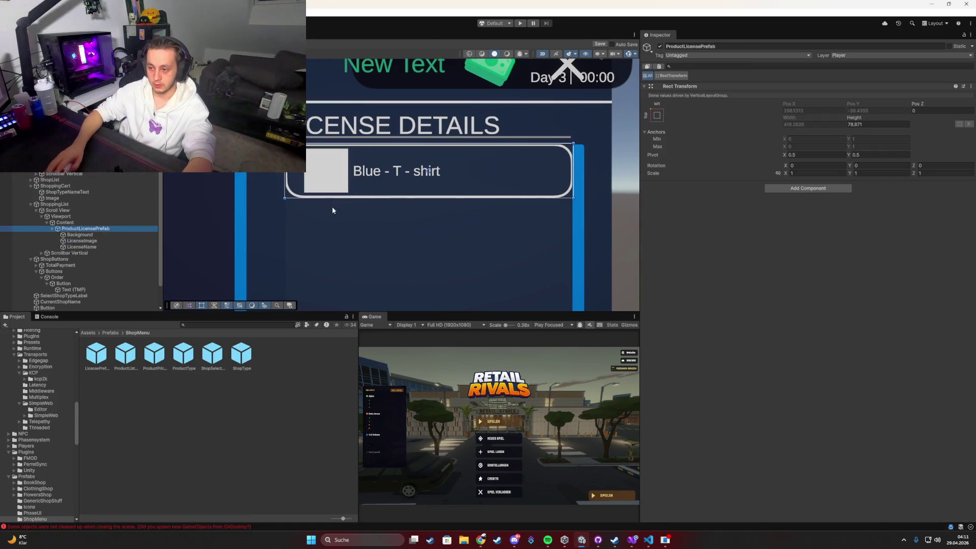
left_click_drag(363, 197, 362, 219)
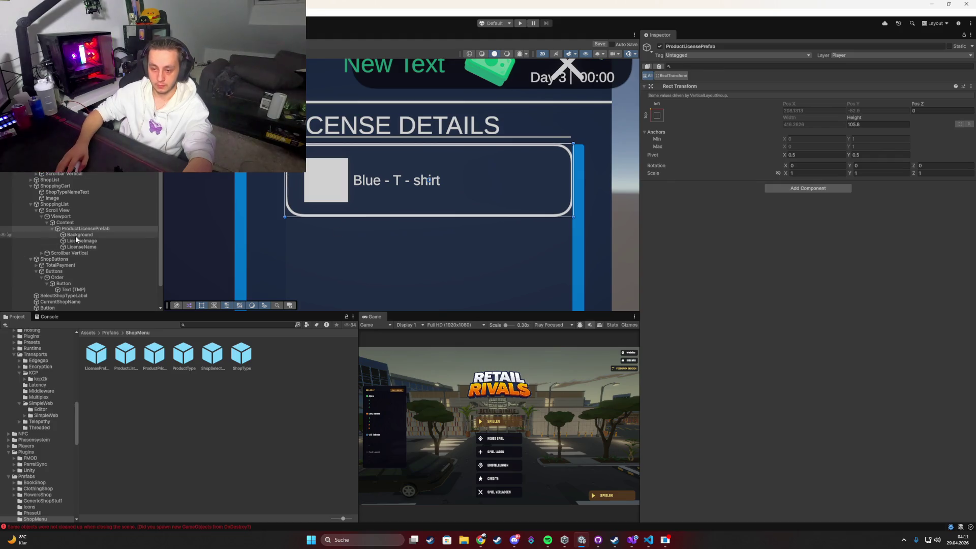
Duplicate LicenseImage and enlarge the copy around its centre.
left_click(79, 240)
key("ctrl+d")
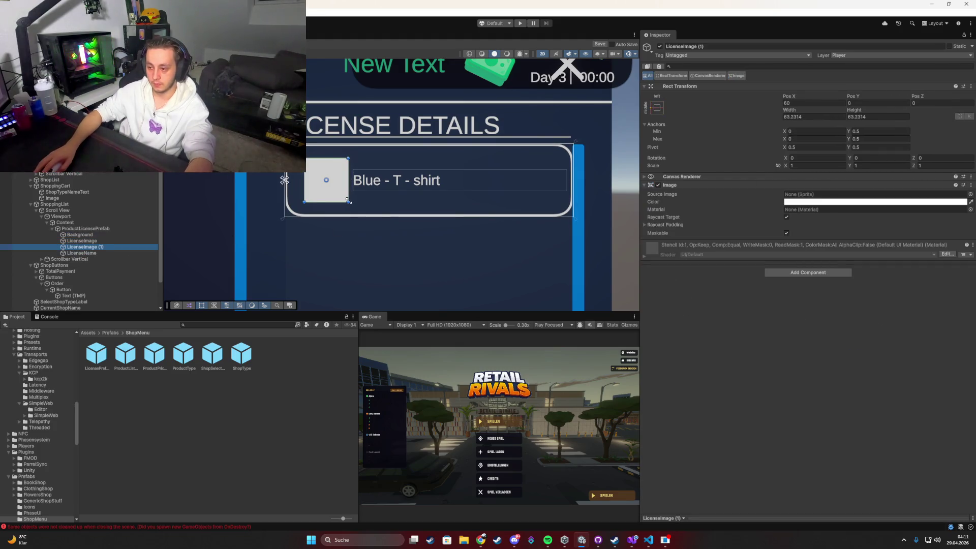
left_click_drag(349, 201, 354, 208)
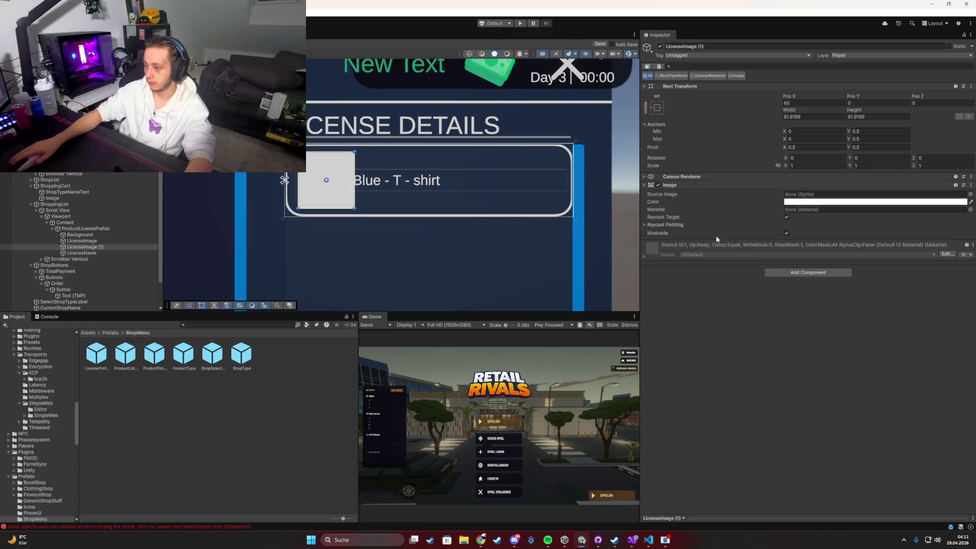
left_click(529, 215)
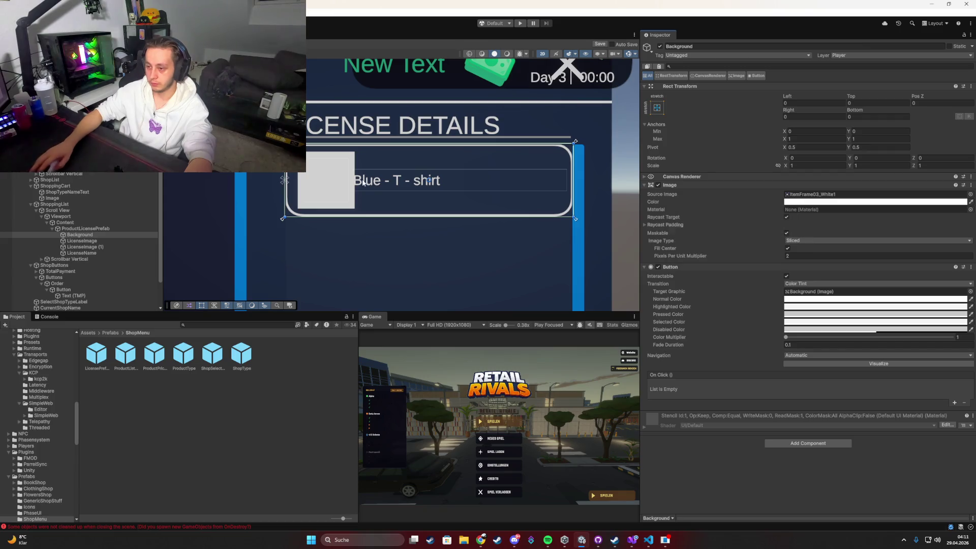
left_click(80, 247)
Give the copy the sliced ItemFrame03_White1 sprite with pixels-per-unit multiplier 3.
right_click(660, 194)
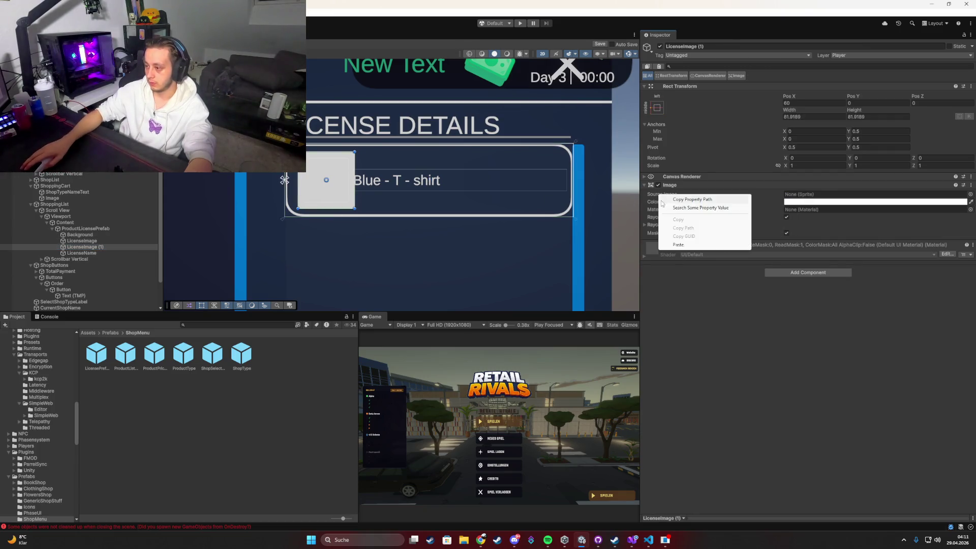
left_click(678, 245)
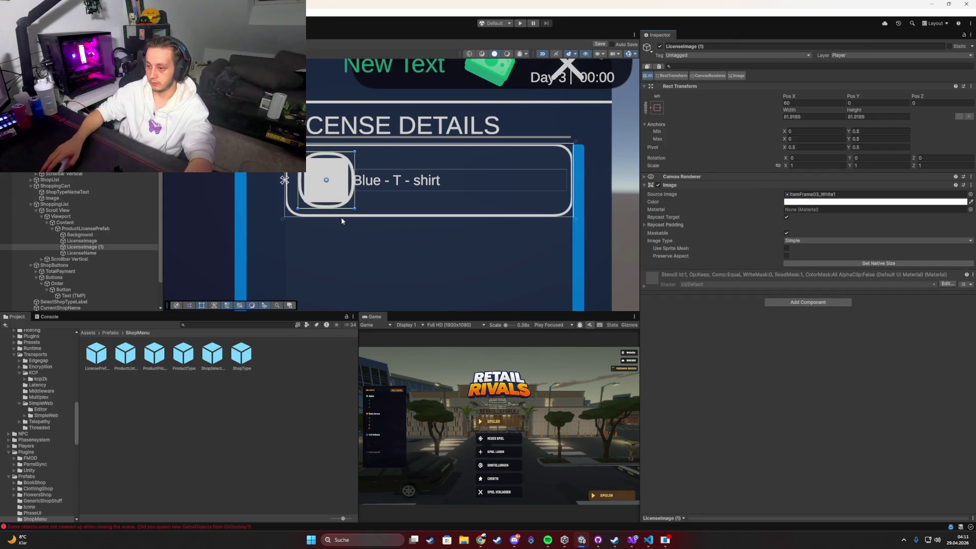
left_click(796, 241)
left_click(814, 257)
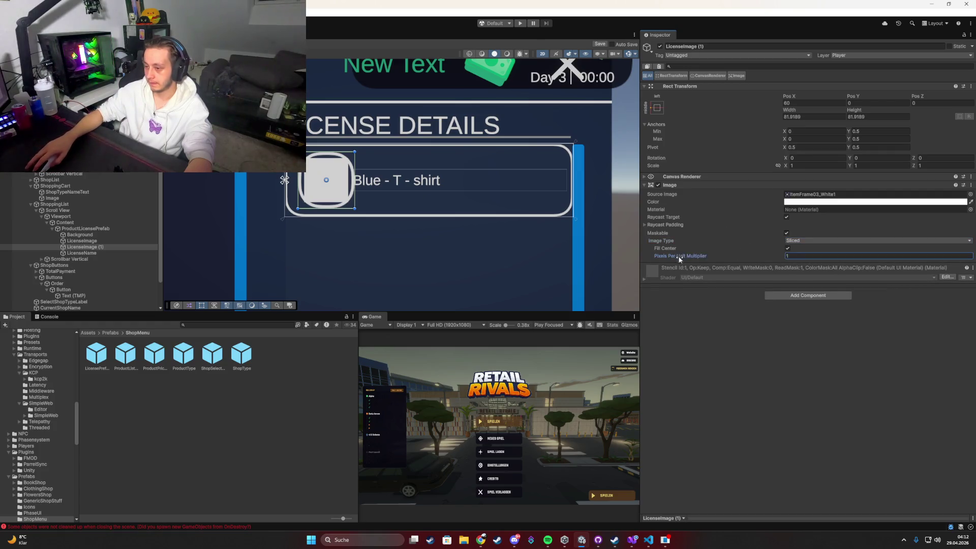
mouse_move(678, 255)
left_mouse_down()
mouse_move(717, 257)
mouse_move(697, 259)
left_mouse_up()
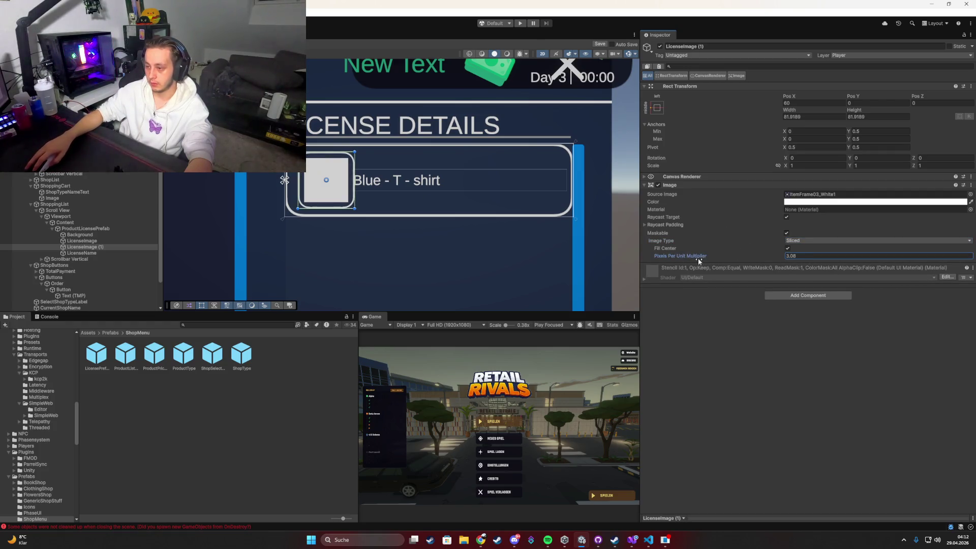
double_click(806, 257)
type("3")
scroll(384, 190, "left", 2)
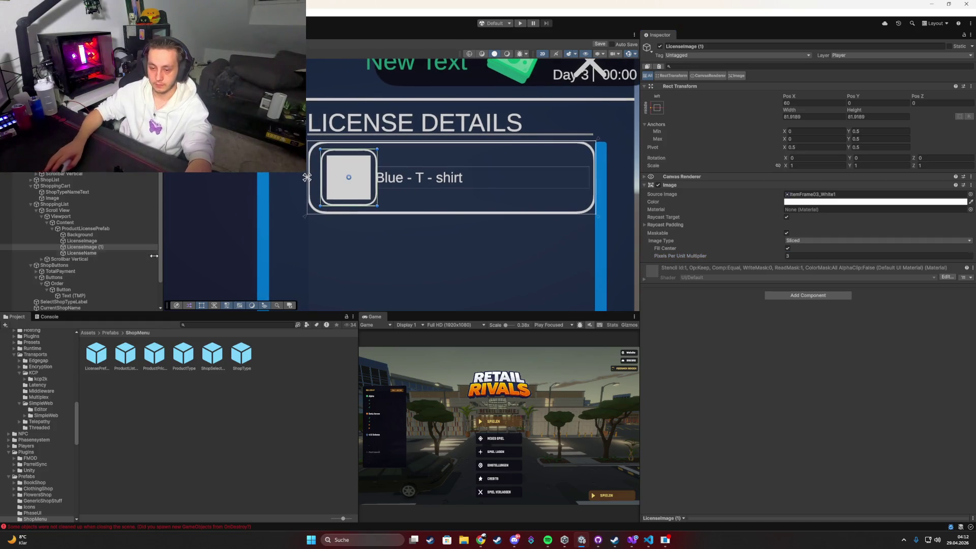
Widen the LicenseName text box slightly on both sides.
left_click(87, 252)
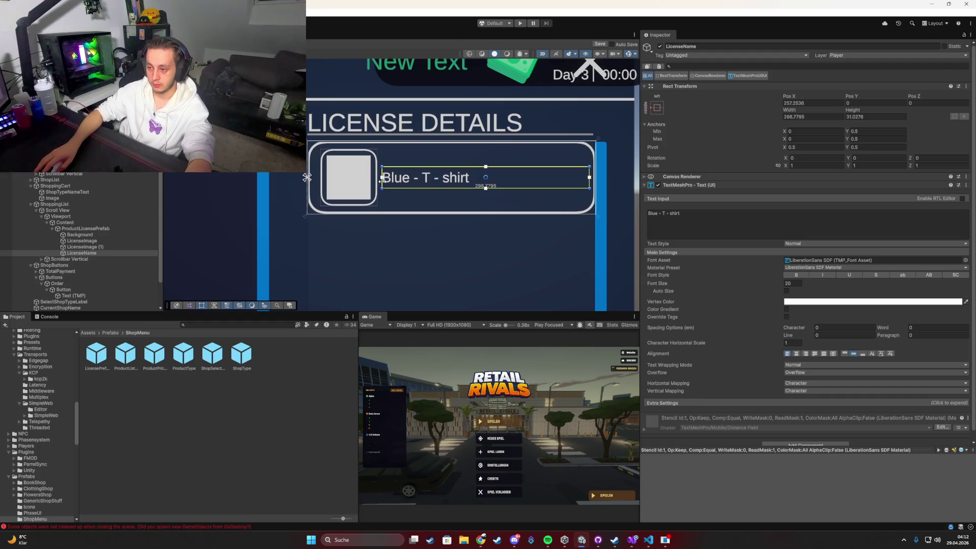
left_click_drag(381, 181, 379, 181)
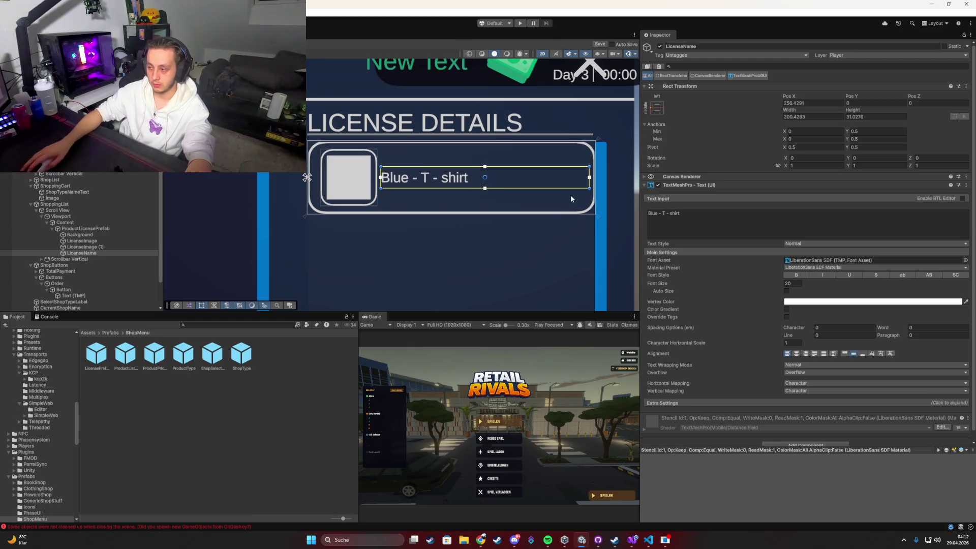
left_click_drag(589, 179, 590, 180)
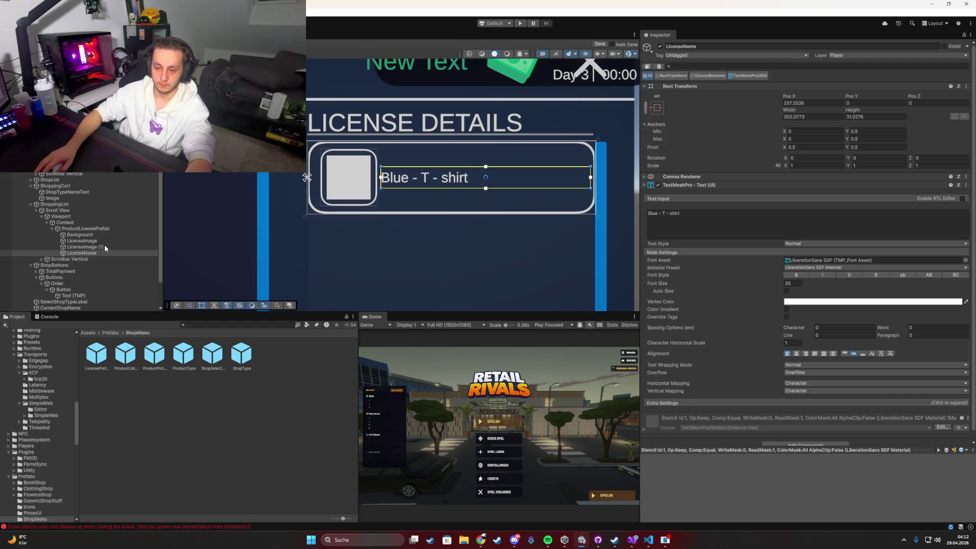
Rename the duplicate image to Frame and move it above LicenseImage in the Hierarchy.
left_click(105, 246)
key("F2")
type("Frame")
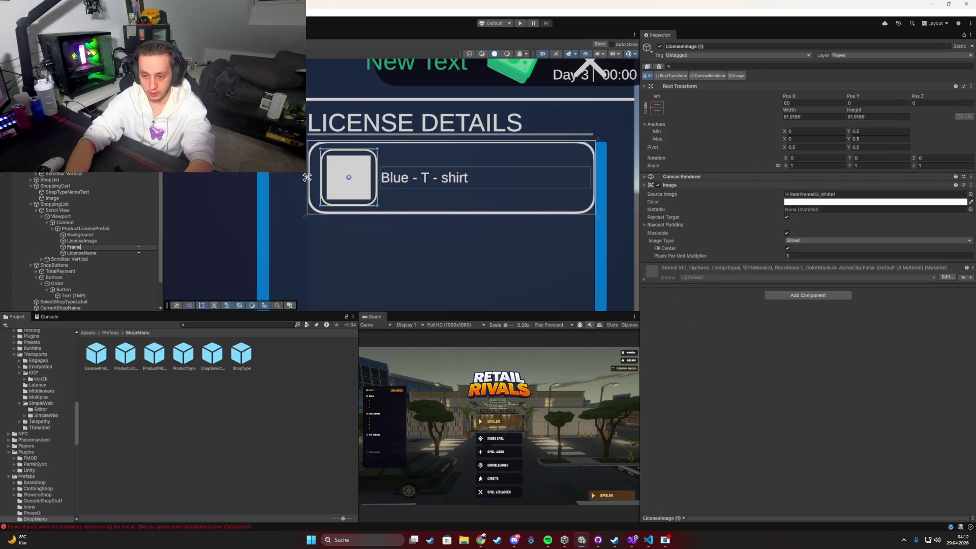
key("Return")
left_click_drag(139, 249, 87, 243)
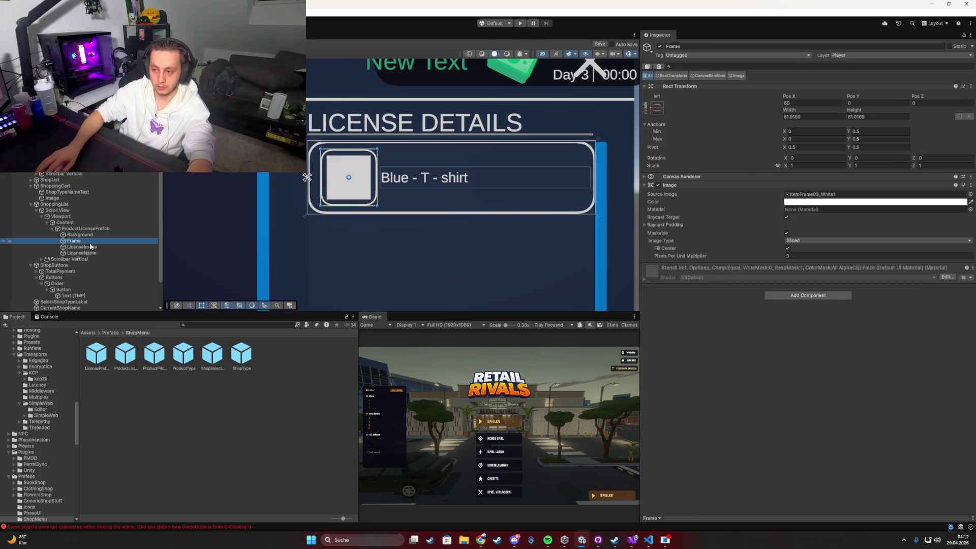
left_click(87, 247)
scroll(498, 209, "down", 1)
scroll(499, 210, "down", 4)
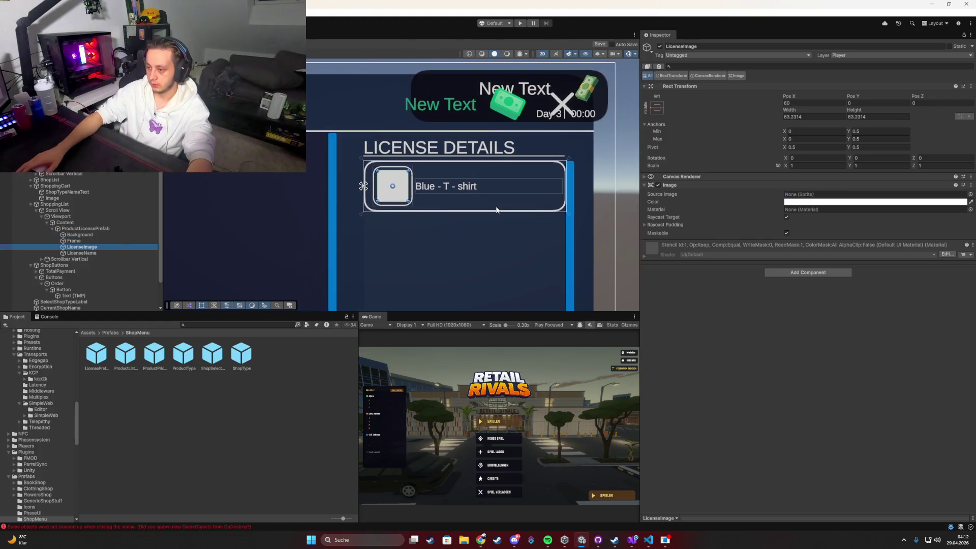
left_click(581, 180)
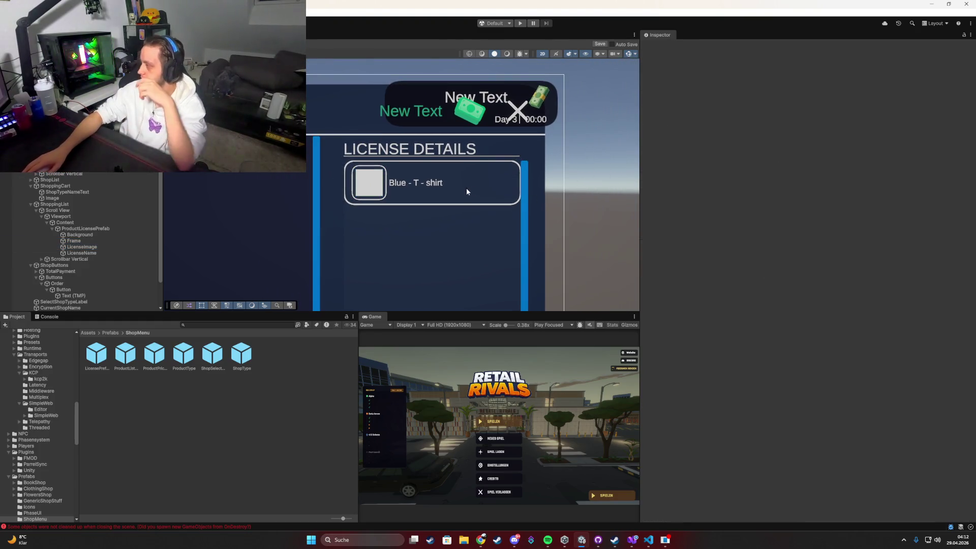
left_click(349, 167)
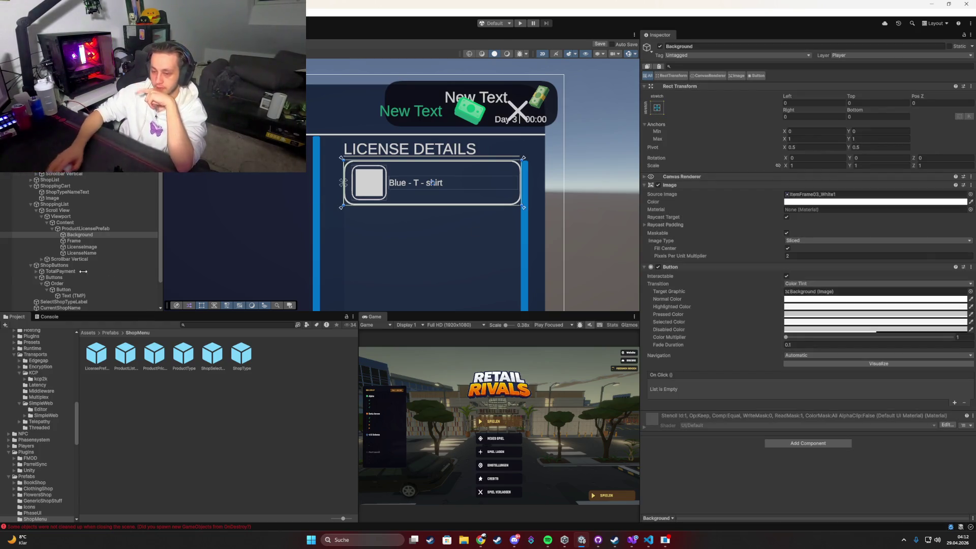
Set the Content Vertical Layout Group's left and right padding to 5.
left_click(85, 228)
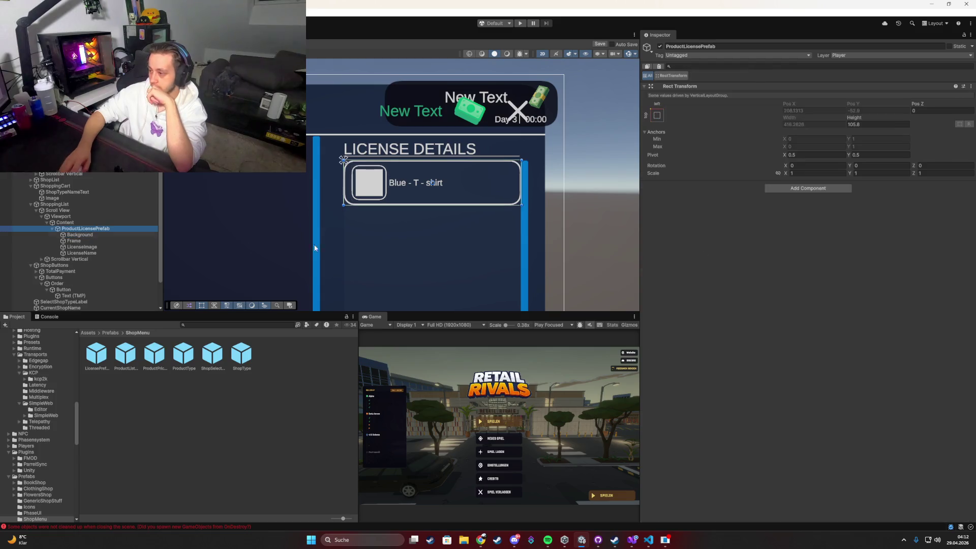
left_click(80, 223)
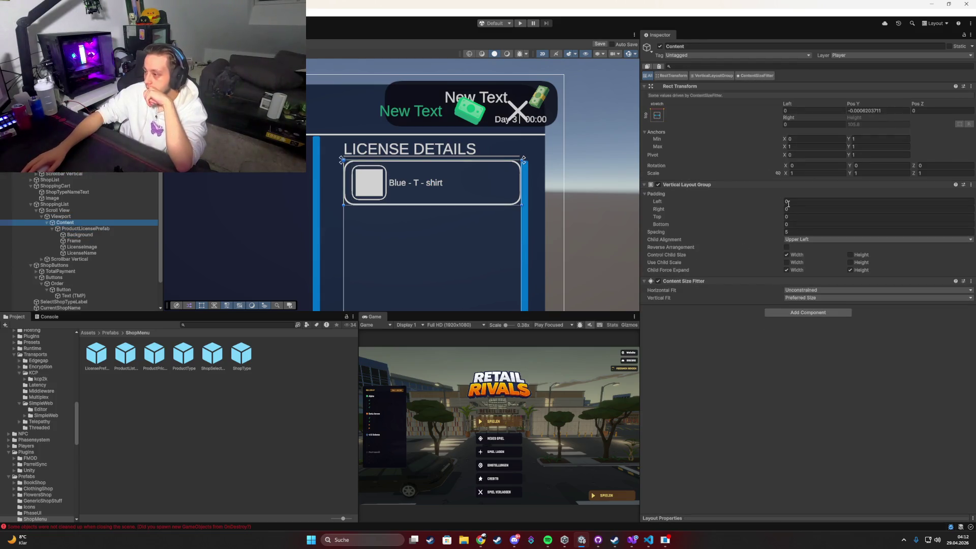
left_click(787, 202)
type("5")
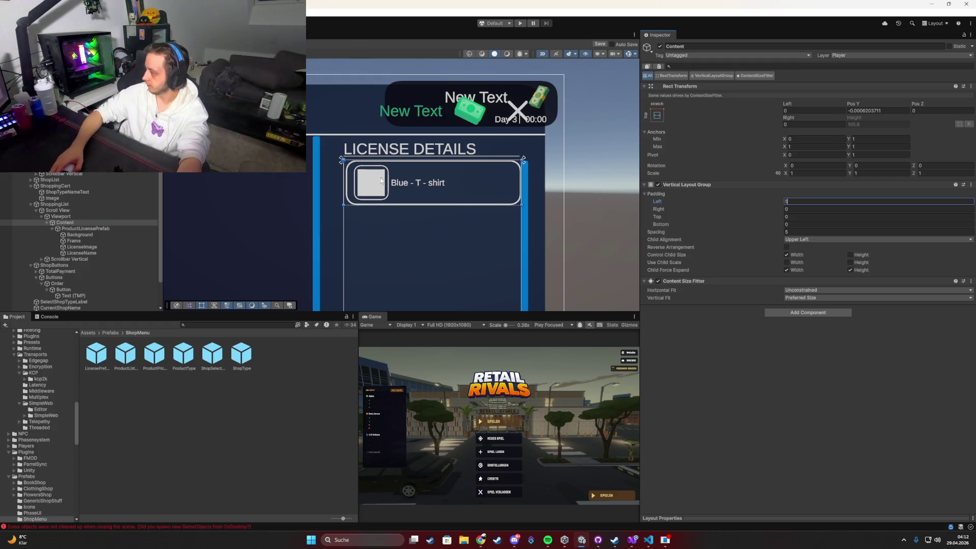
scroll(376, 185, "up", 5)
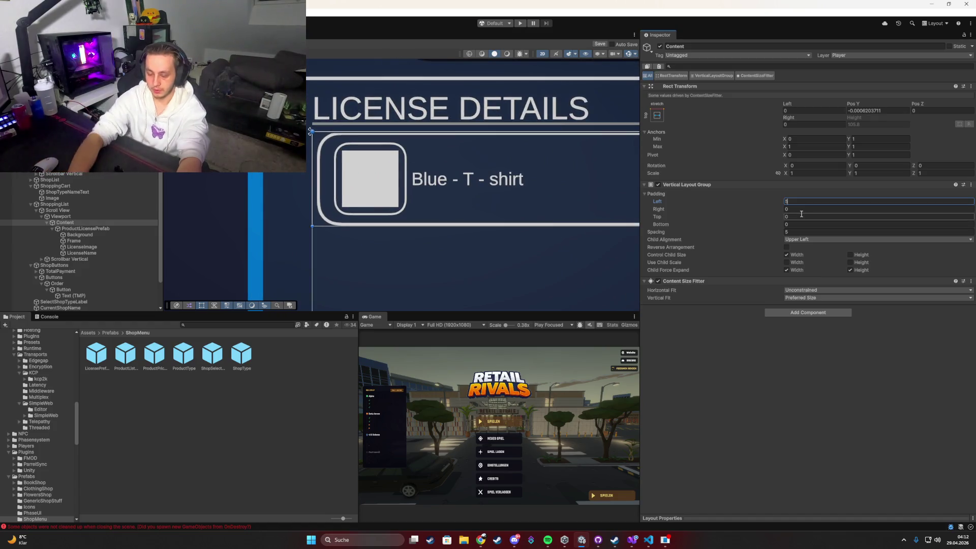
key("BackSpace")
type("0")
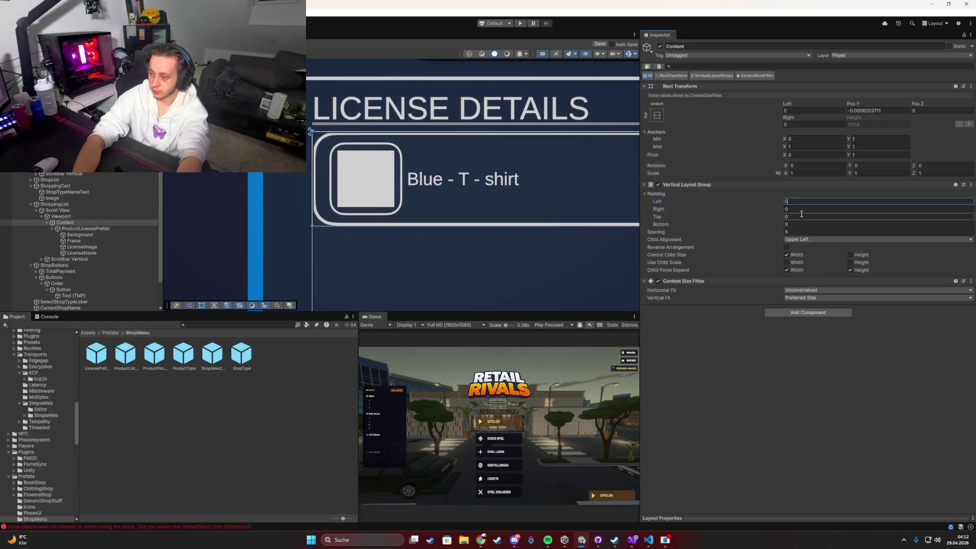
type("2")
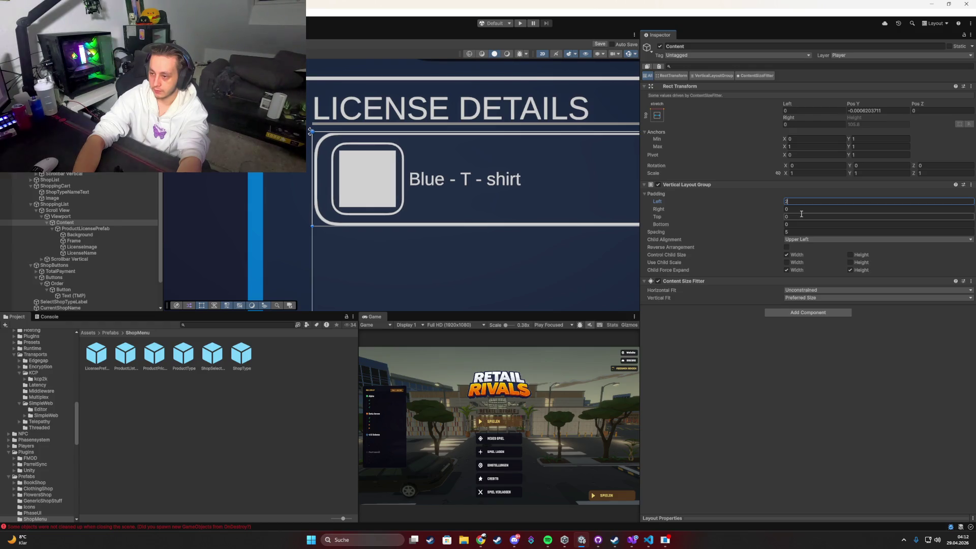
key("BackSpace")
type("5")
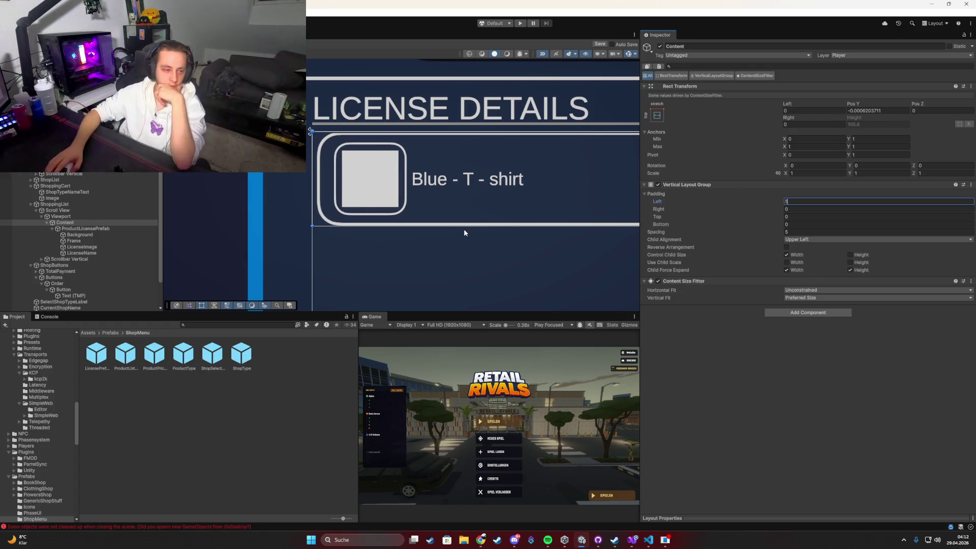
scroll(464, 229, "down", 2)
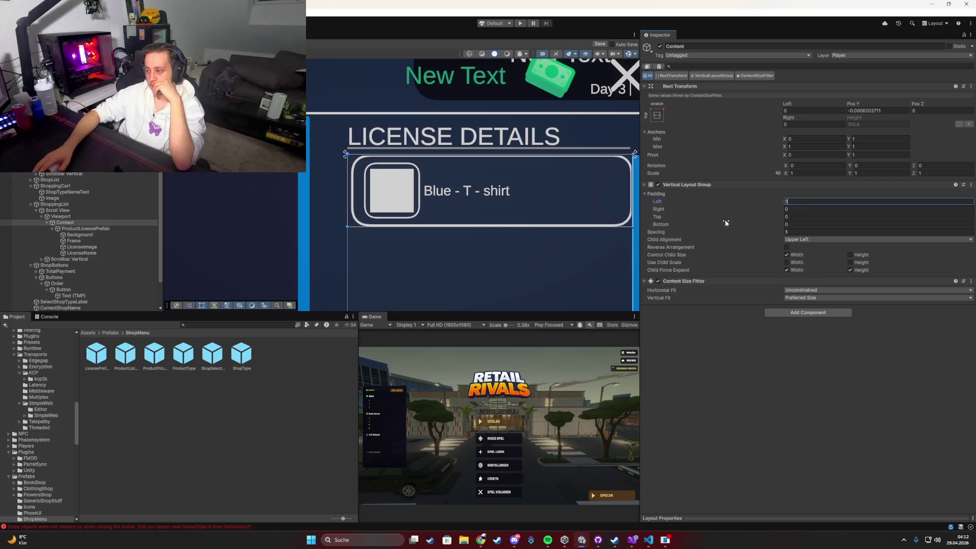
left_click(810, 210)
type("5")
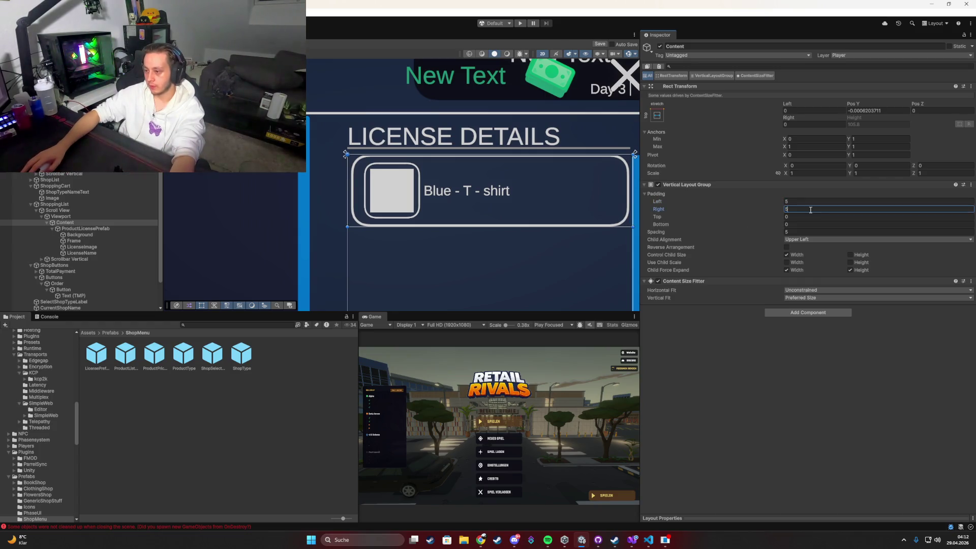
scroll(508, 201, "down", 2)
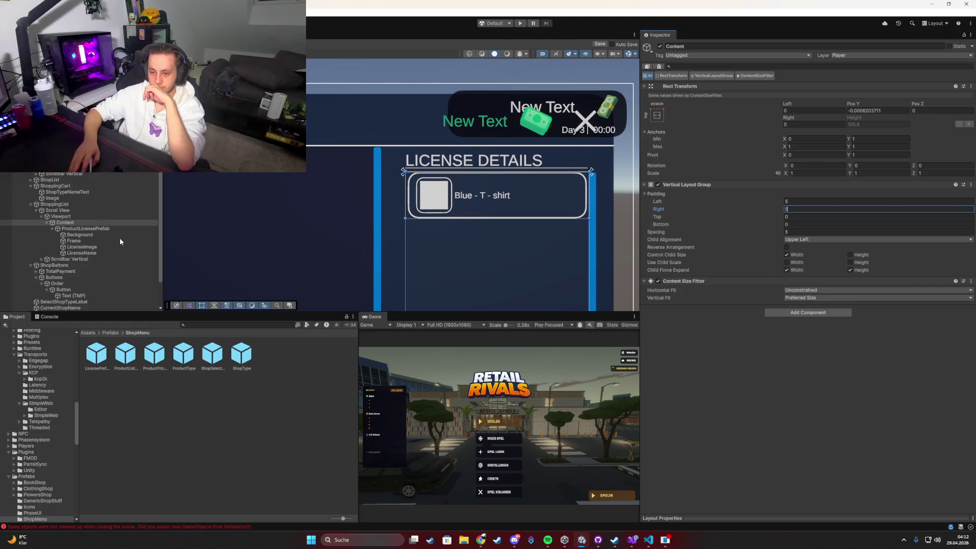
Narrow the LicenseName text box, then save ProductLicensePrefab as a prefab in Prefabs/ShopMenu.
left_click(98, 235)
left_click(97, 241)
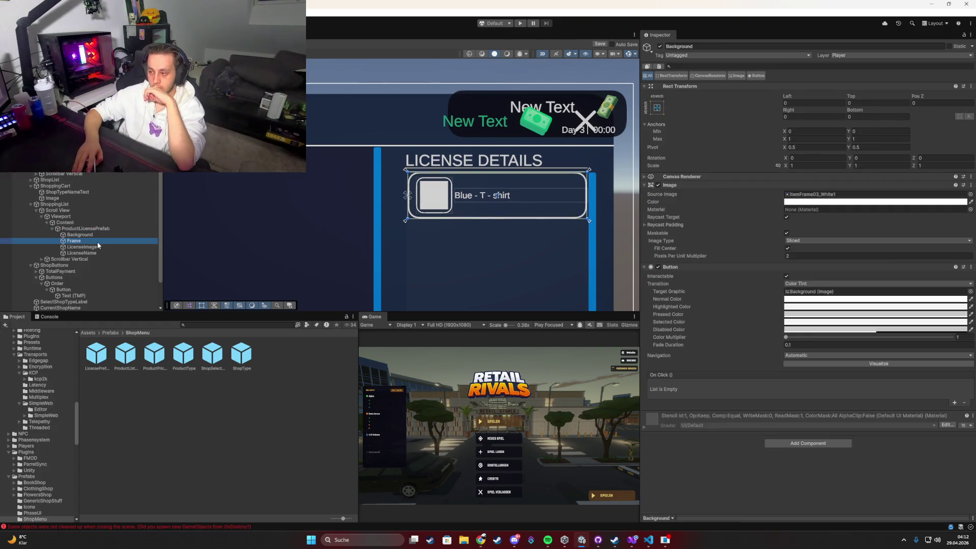
left_click(119, 252)
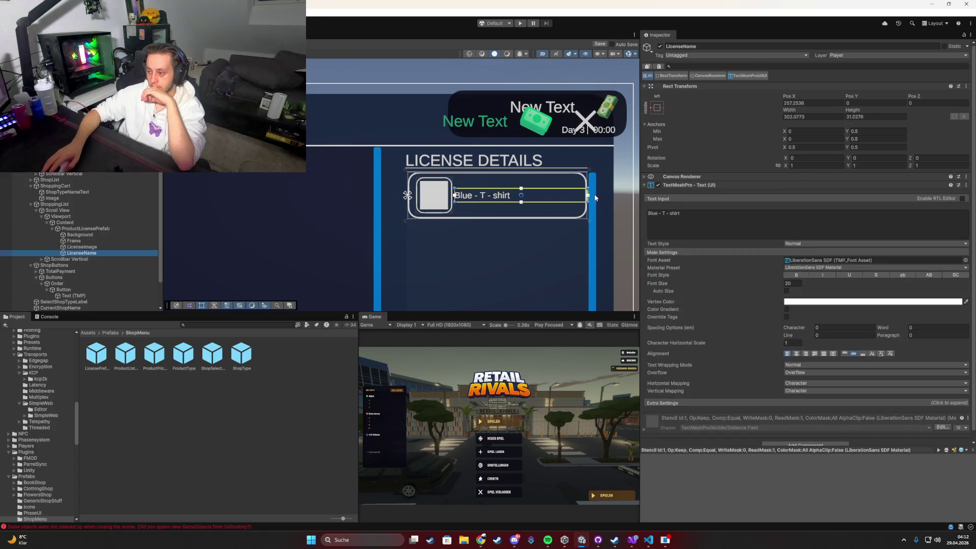
left_click_drag(588, 198, 584, 197)
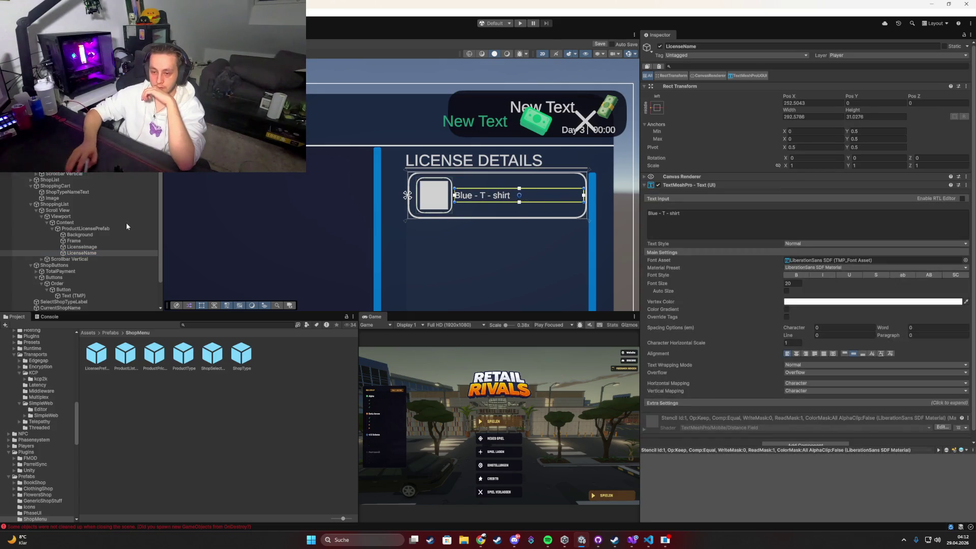
left_click_drag(83, 228, 127, 371)
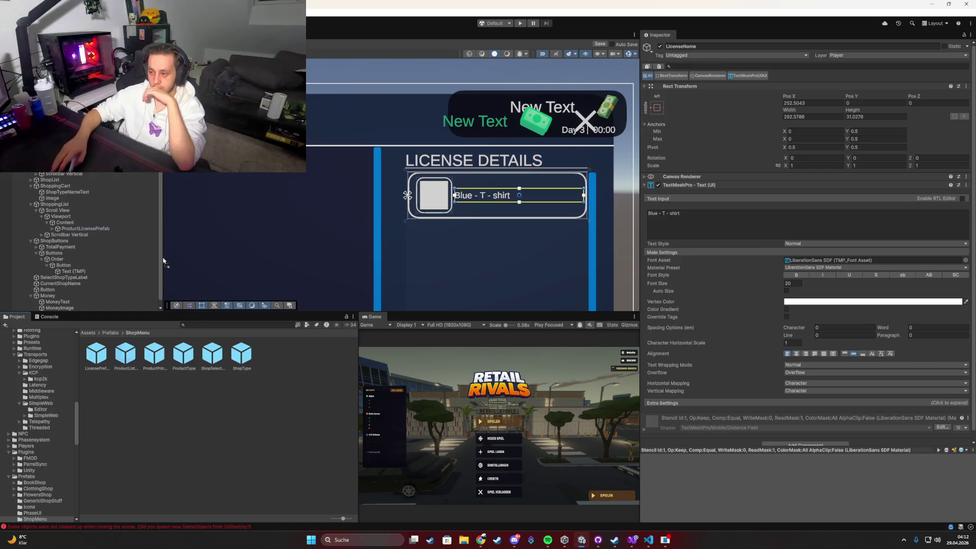
scroll(374, 229, "down", 4)
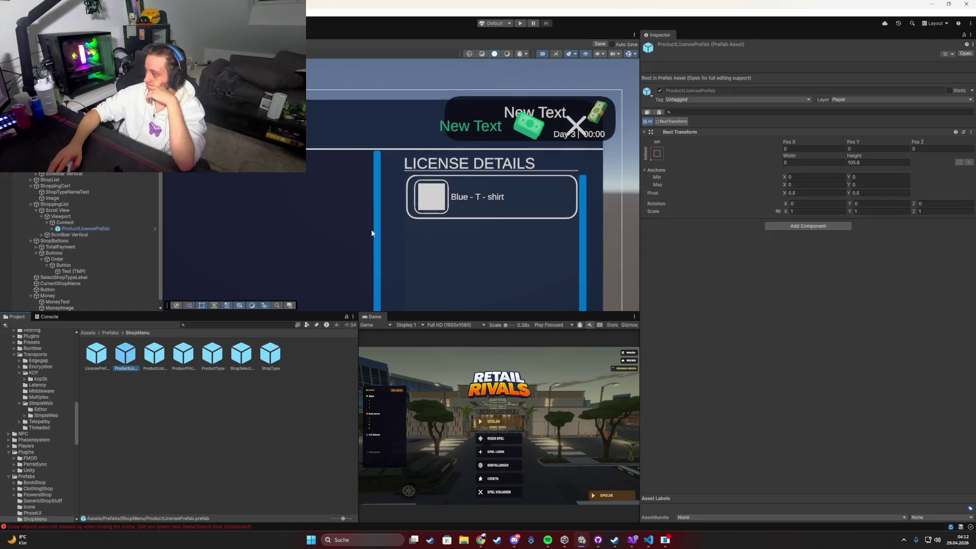
Delete the ProductLicensePrefab card instance from the scene.
scroll(377, 226, "down", 5)
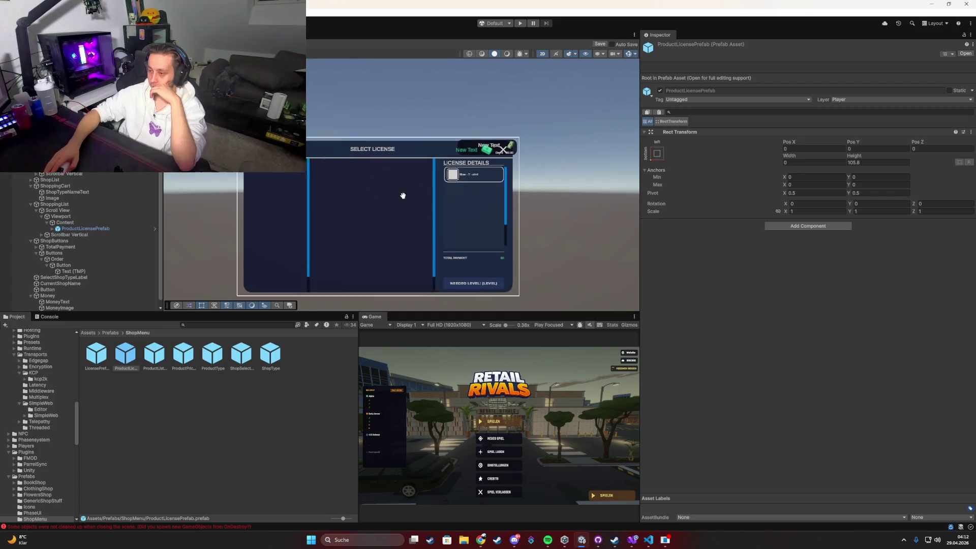
left_click(93, 229)
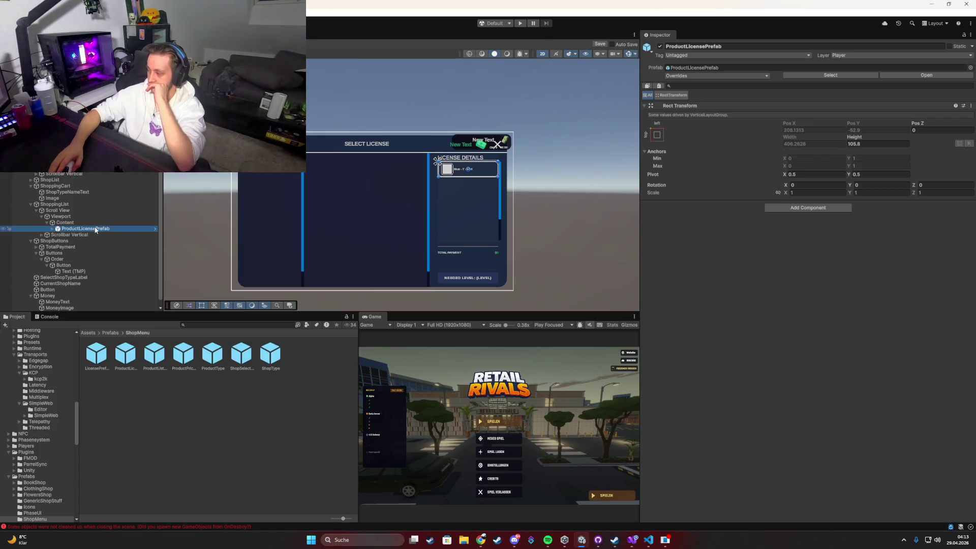
scroll(344, 218, "up", 5)
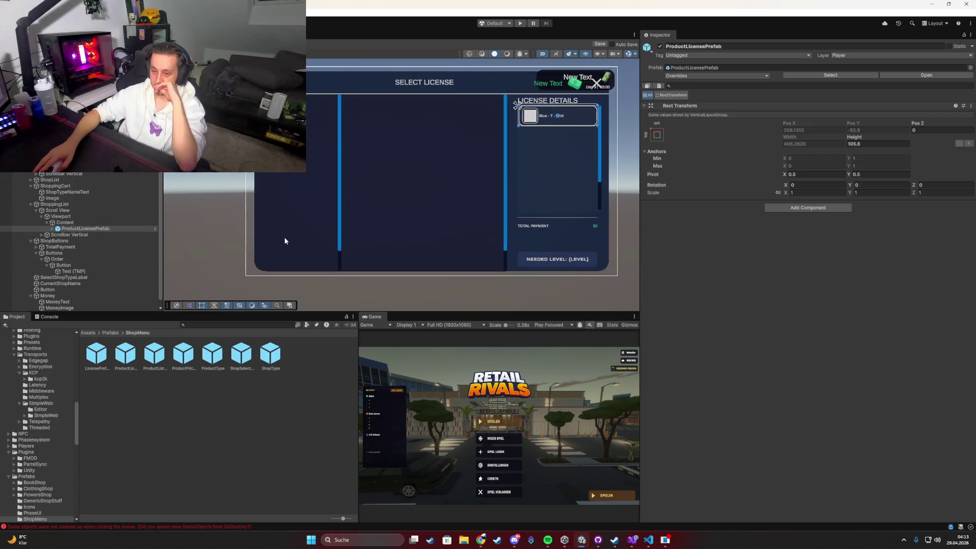
scroll(345, 213, "down", 4)
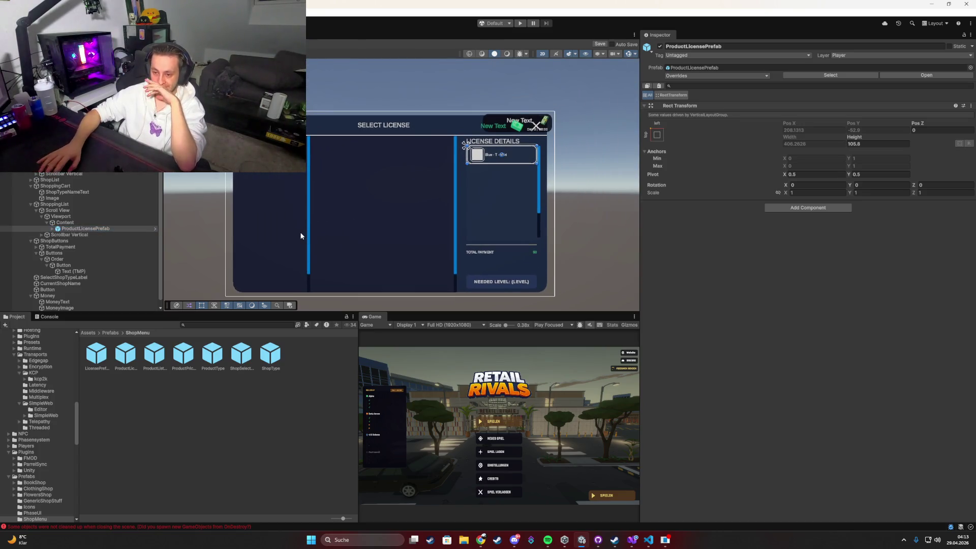
key("Delete")
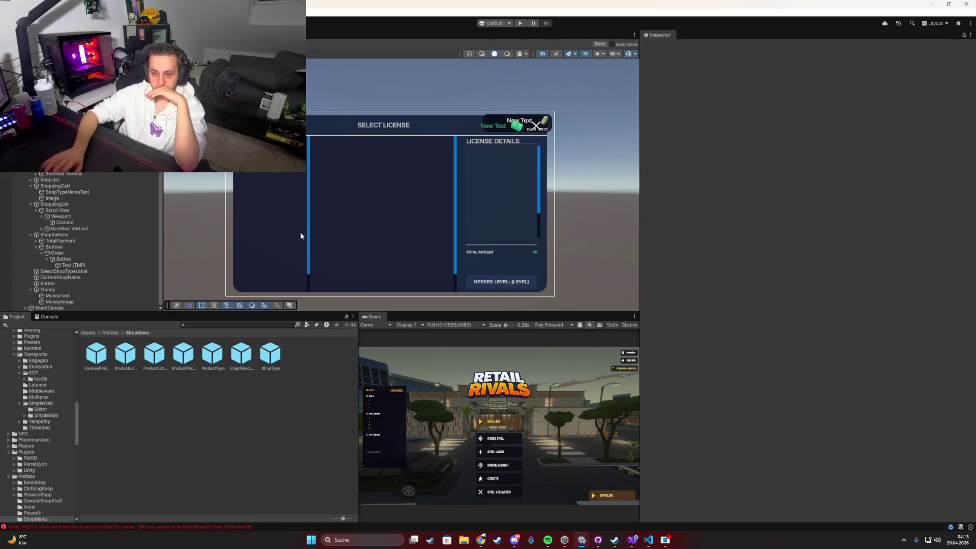
Inspect the LicenseMenu close X button's On Click target, the Player object.
left_click(301, 235)
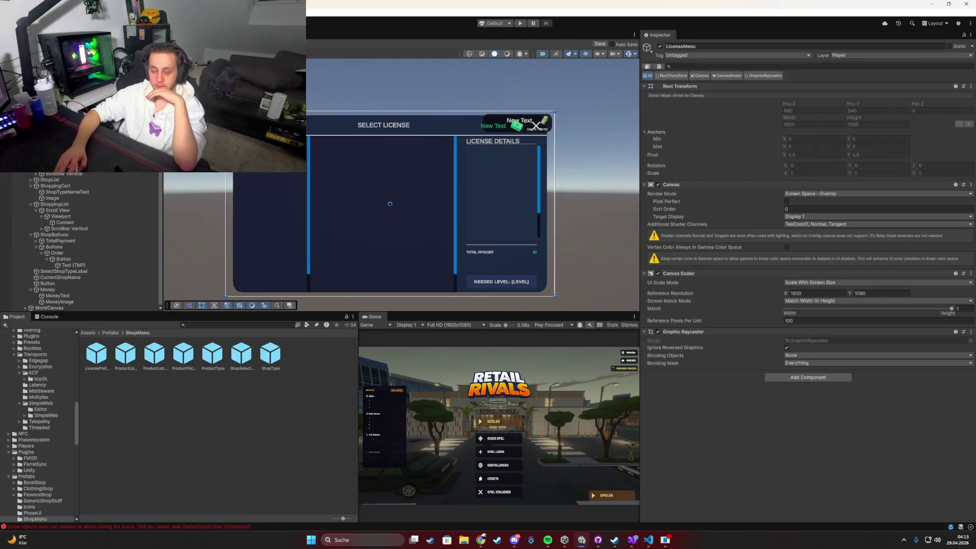
left_click(536, 126)
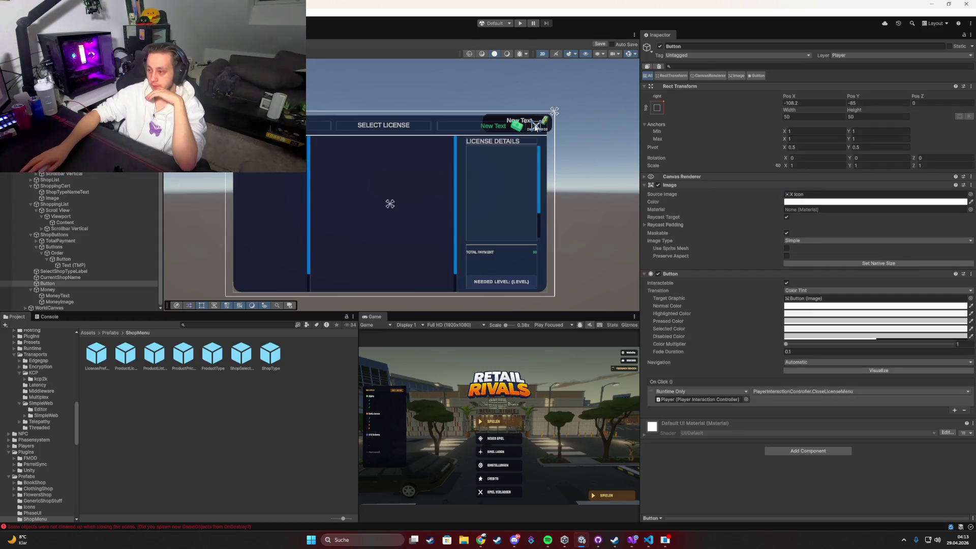
left_click(701, 399)
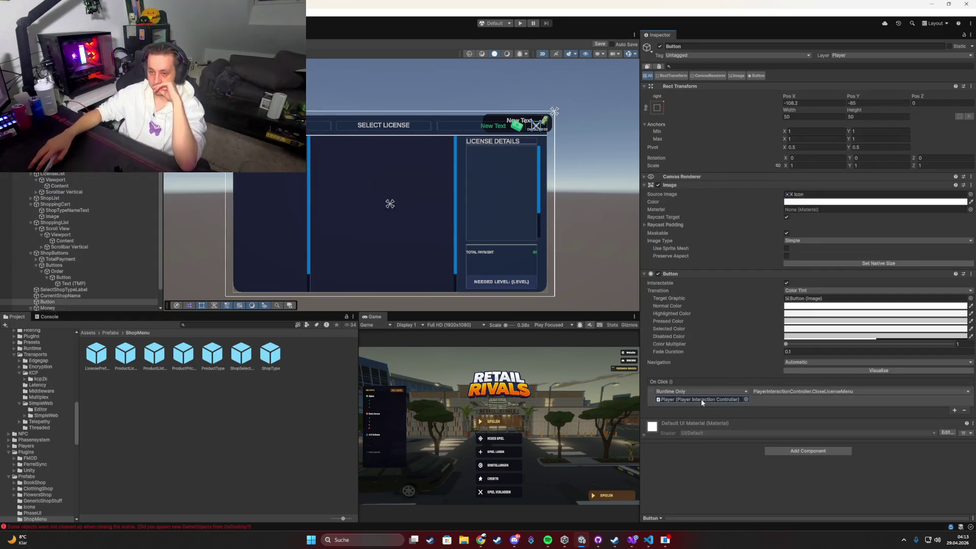